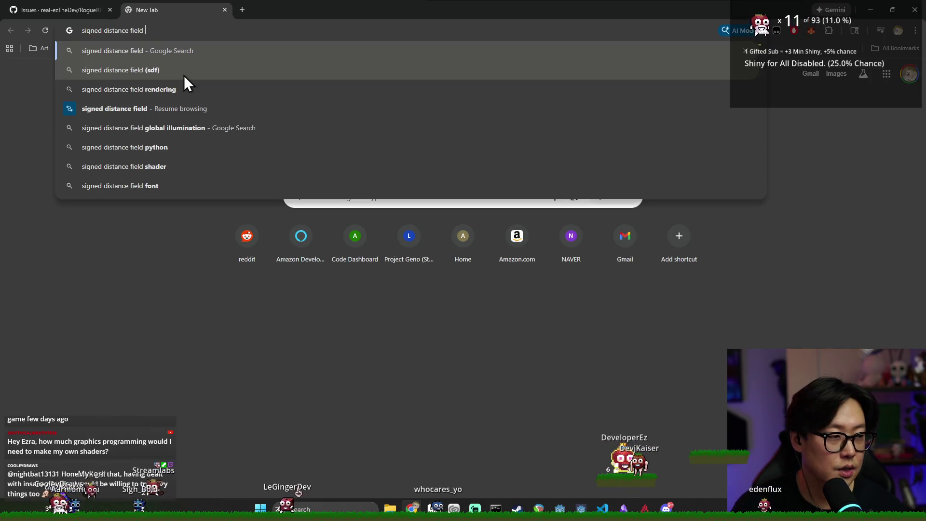
Search Google for 'signed distance field graphic programming' and open the GM Shaders Signed Distance Fields article.
{"action": "type", "text": "graphic program"}
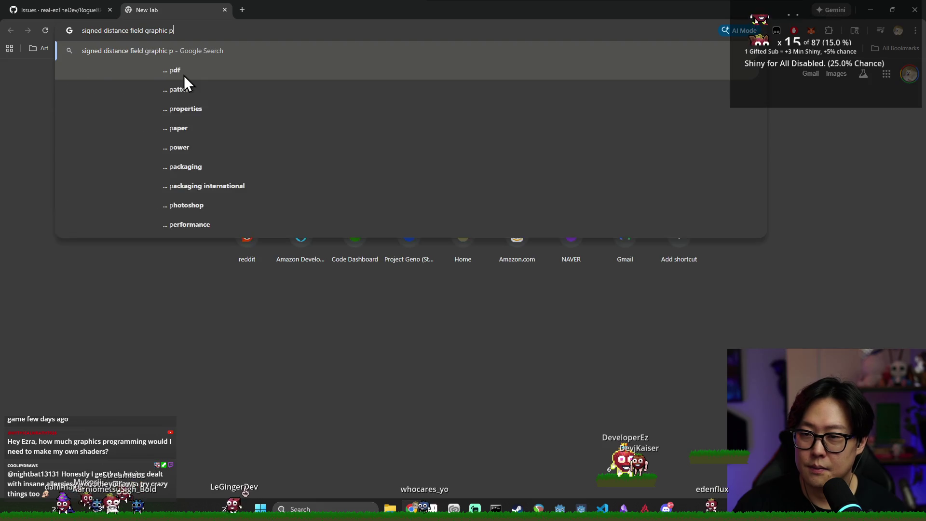
{"action": "left_click", "coordinate": [184, 76]}
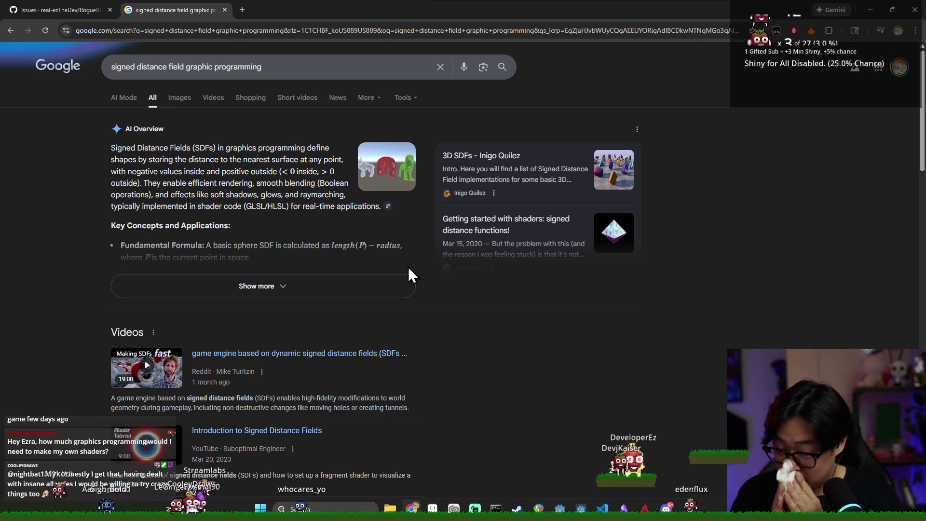
{"action": "scroll", "coordinate": [284, 217], "scroll_direction": "down", "scroll_amount": 6}
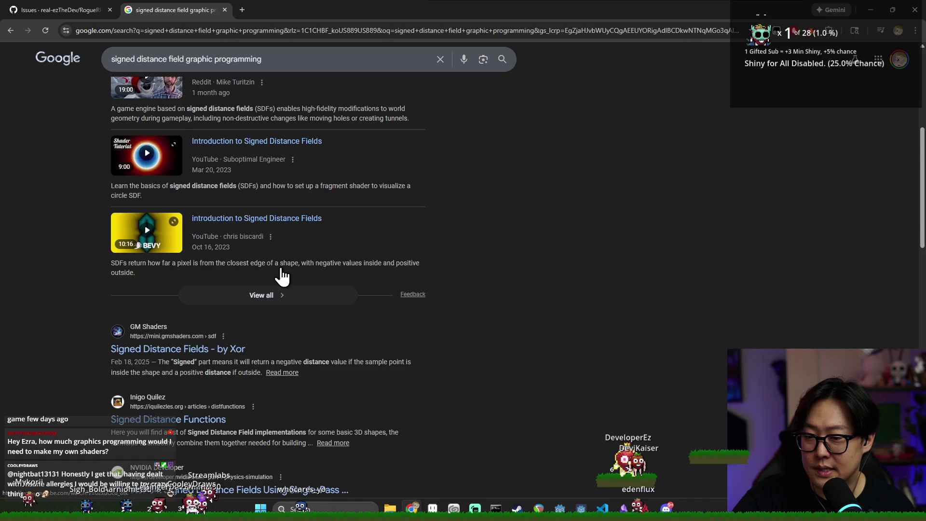
{"action": "scroll", "coordinate": [267, 311], "scroll_direction": "down", "scroll_amount": 2}
{"action": "scroll", "coordinate": [219, 319], "scroll_direction": "down", "scroll_amount": 1}
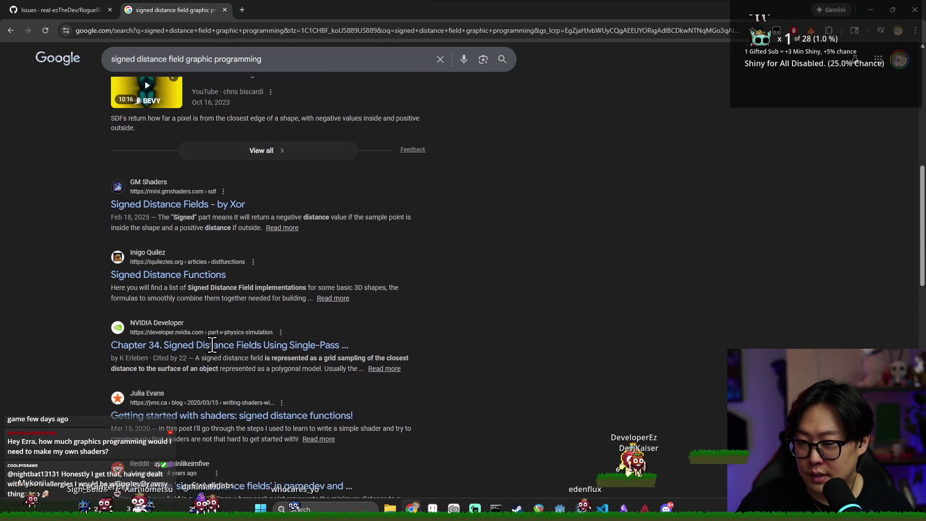
{"action": "scroll", "coordinate": [221, 392], "scroll_direction": "down", "scroll_amount": 1}
{"action": "scroll", "coordinate": [221, 392], "scroll_direction": "up", "scroll_amount": 2}
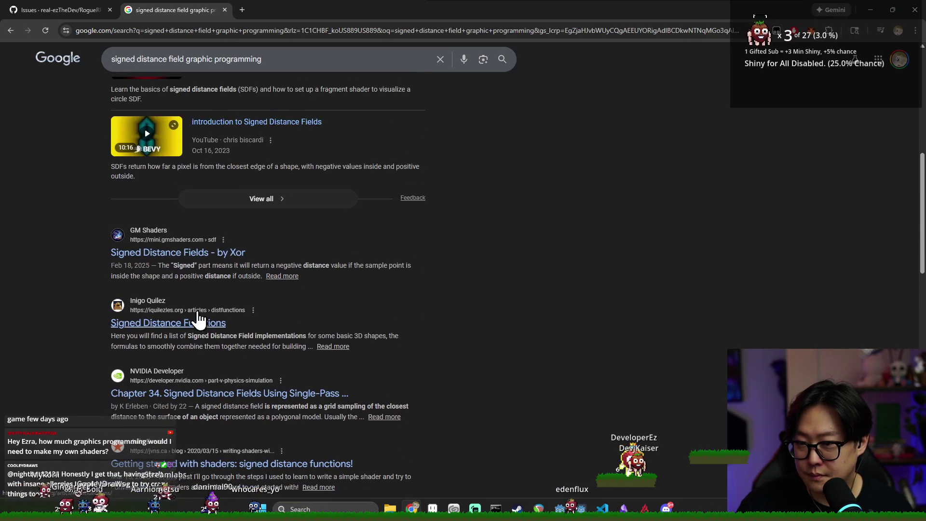
{"action": "left_click", "coordinate": [198, 256]}
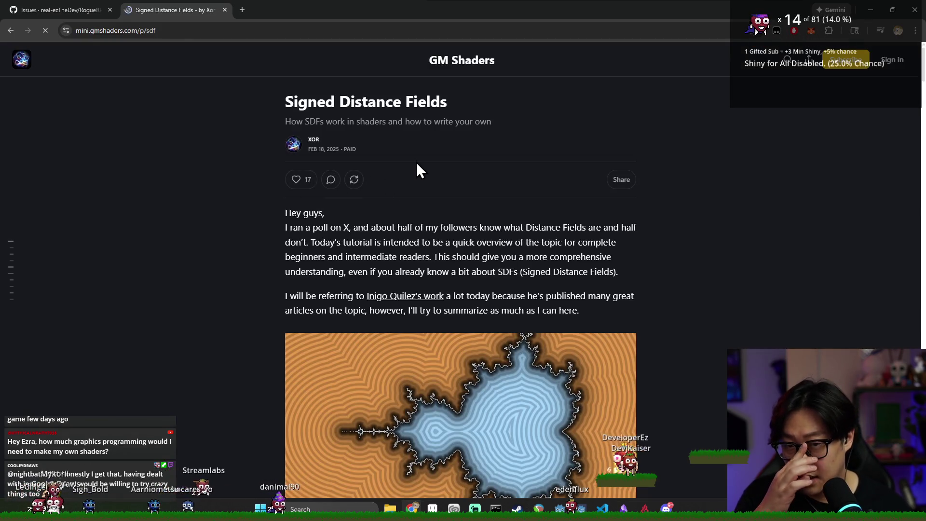
Follow the article's link to the author's iquilezles.org site and close the GM Shaders tab.
{"action": "scroll", "coordinate": [427, 232], "scroll_direction": "down", "scroll_amount": 5}
{"action": "scroll", "coordinate": [434, 212], "scroll_direction": "up", "scroll_amount": 3}
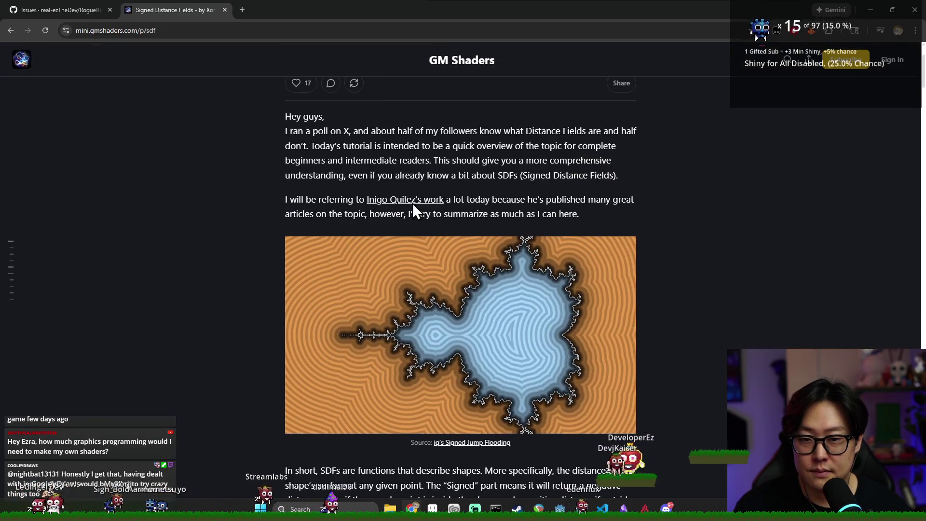
{"action": "left_click", "coordinate": [412, 202]}
{"action": "left_click", "coordinate": [155, 2]}
{"action": "key", "text": "ctrl+w"}
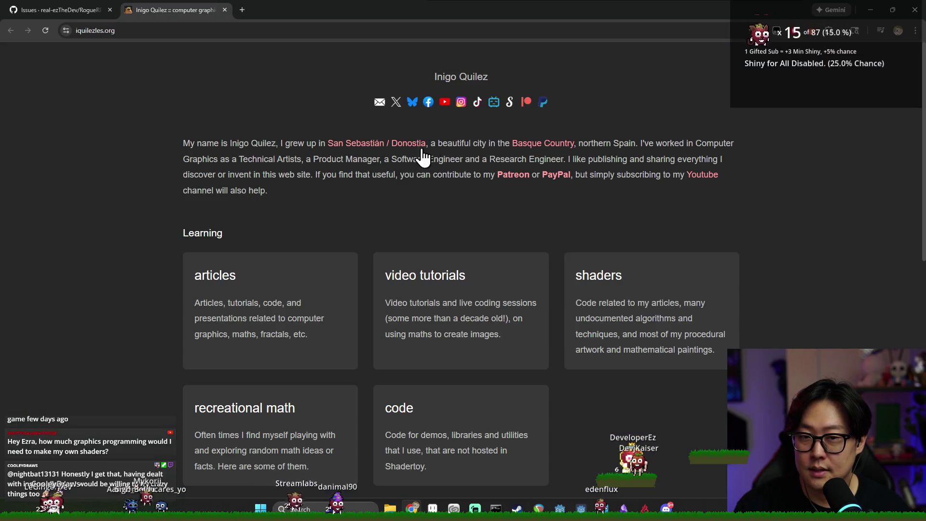
Browse the iquilezles.org homepage and open its shader collection card.
{"action": "scroll", "coordinate": [422, 157], "scroll_direction": "down", "scroll_amount": 9}
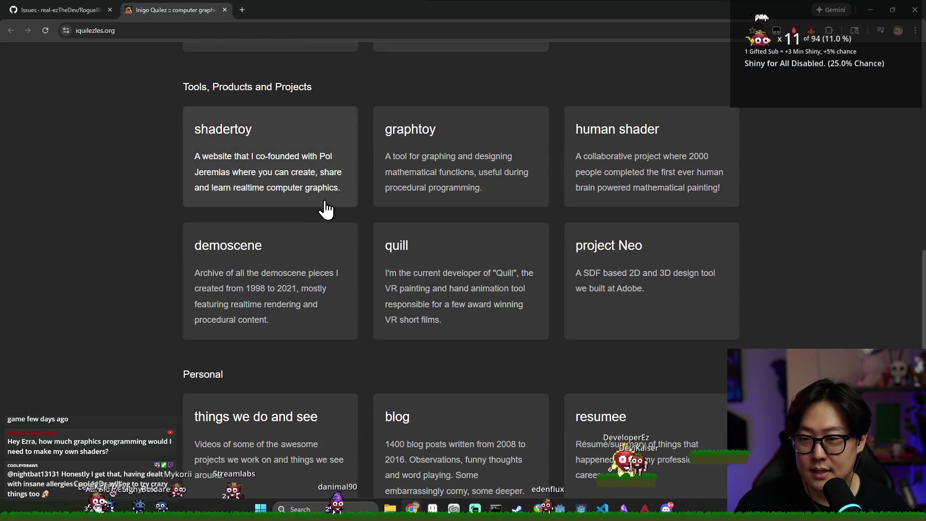
{"action": "scroll", "coordinate": [382, 226], "scroll_direction": "up", "scroll_amount": 7}
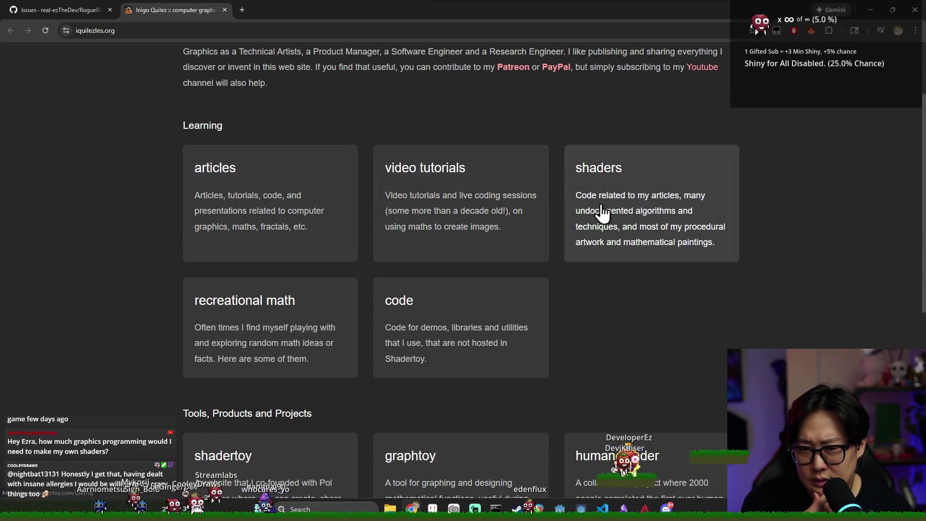
{"action": "left_click", "coordinate": [618, 222]}
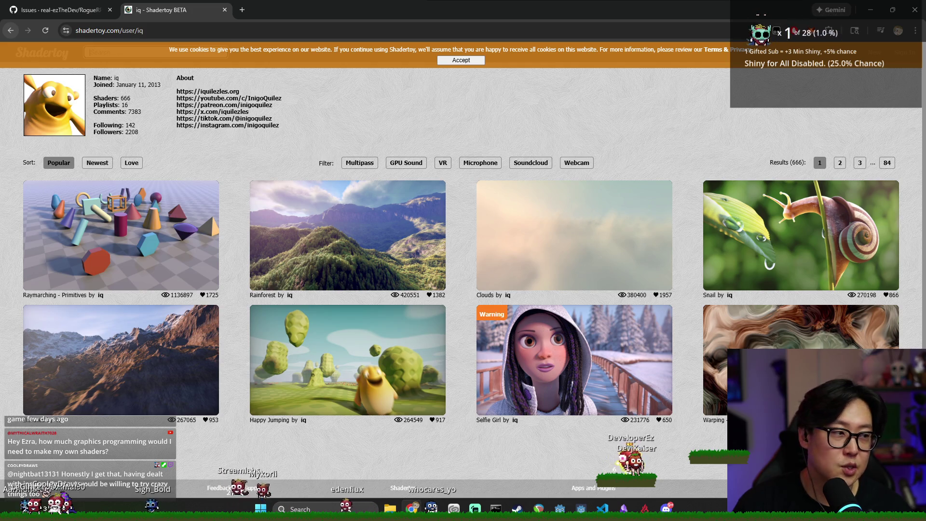
Close the Shadertoy profile tab to return to the RogueRPG GitHub Issues list.
{"action": "left_click", "coordinate": [225, 10]}
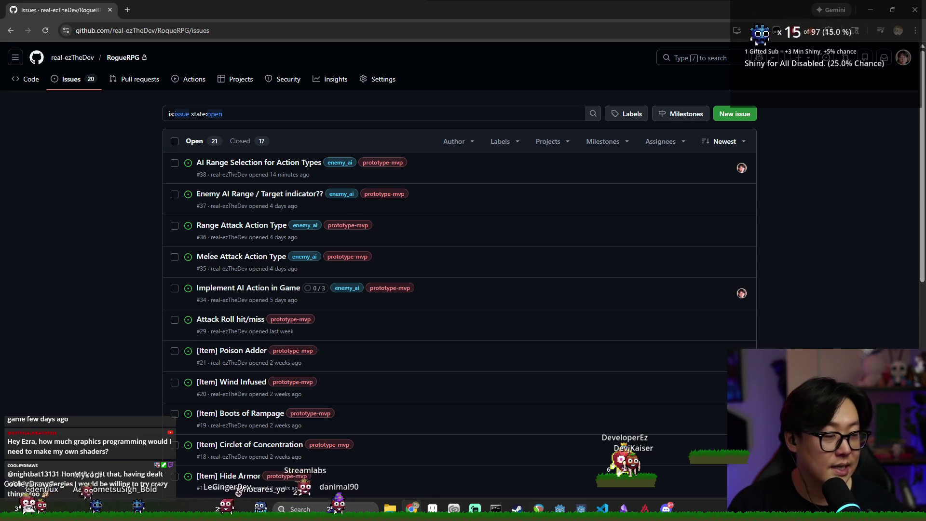
{"action": "key", "text": "ctrl+s"}
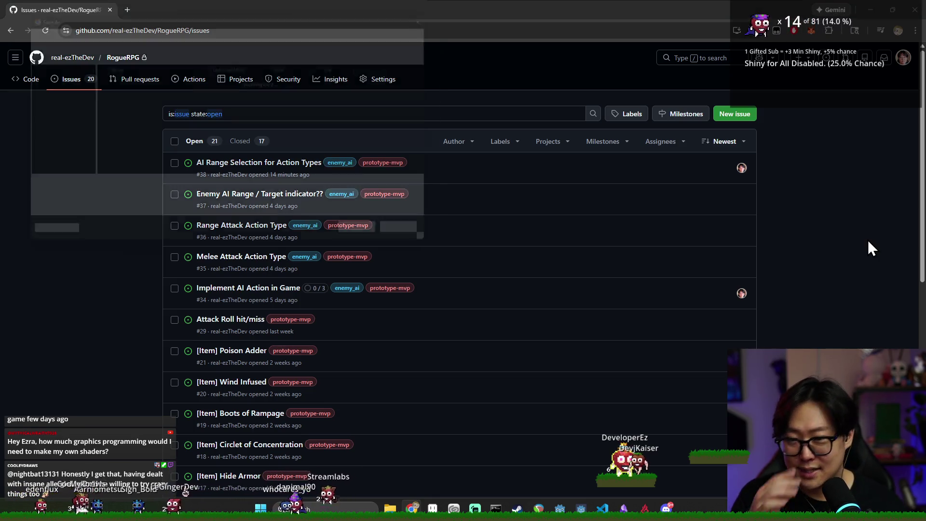
{"action": "left_click", "coordinate": [427, 244]}
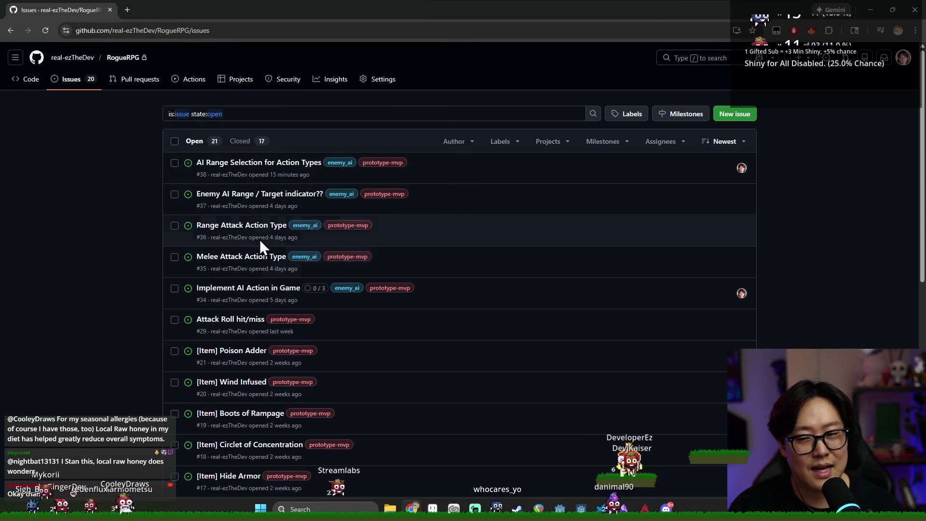
{"action": "key", "text": "alt+Tab"}
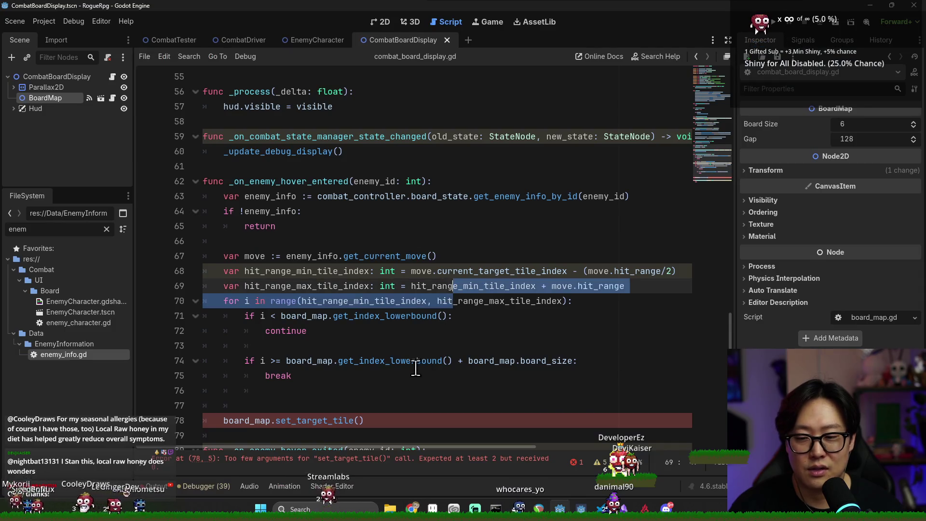
Delete the blank line and indent board_map.set_target_tile into the for loop of _on_enemy_hover_entered.
{"action": "left_click", "coordinate": [299, 361]}
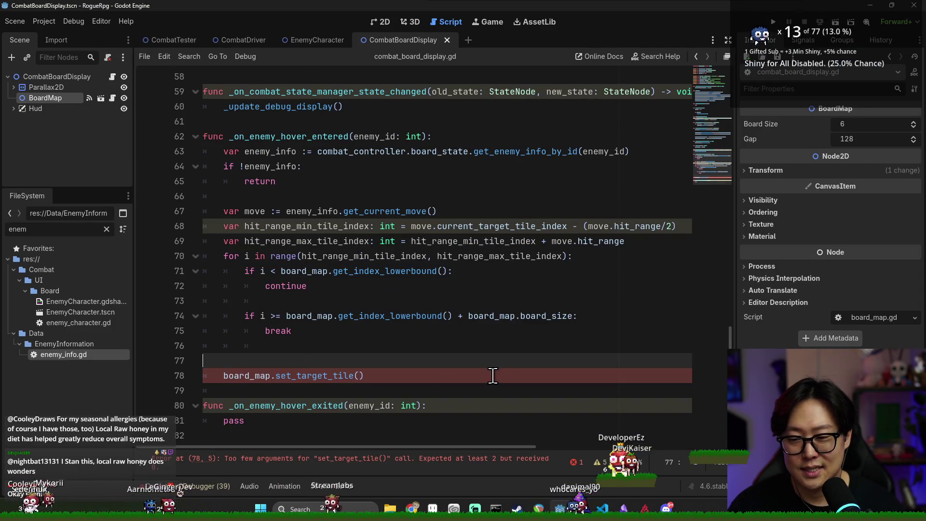
{"action": "key", "text": "BackSpace"}
{"action": "left_click", "coordinate": [317, 360]}
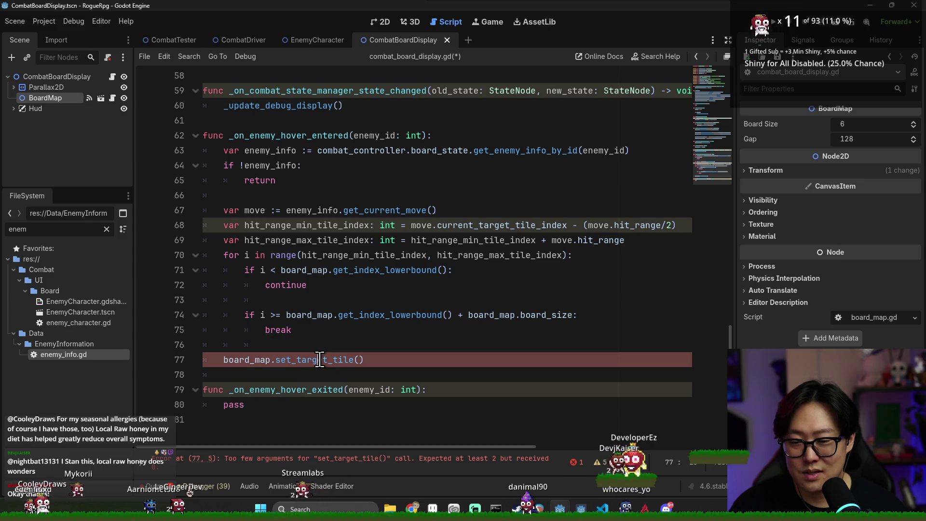
{"action": "left_click", "coordinate": [224, 359]}
{"action": "key", "text": "Tab"}
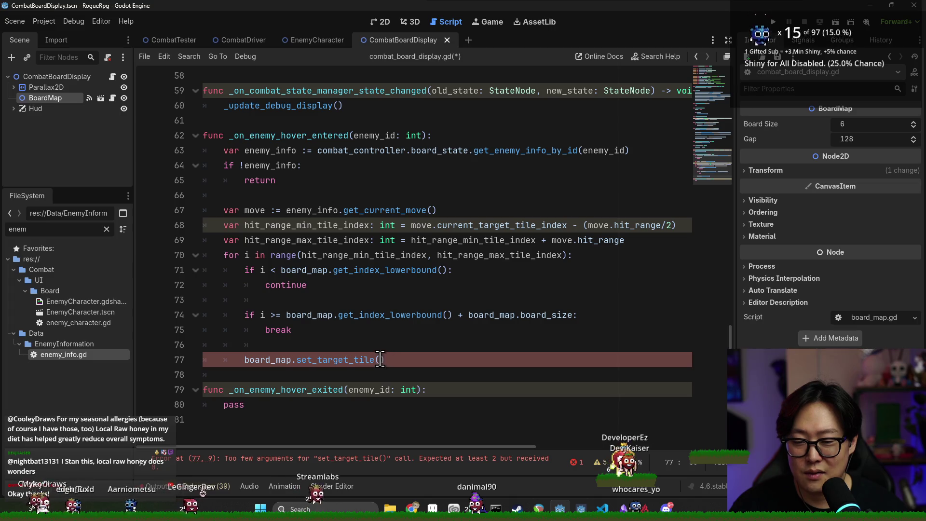
{"action": "type", "text": "im"}
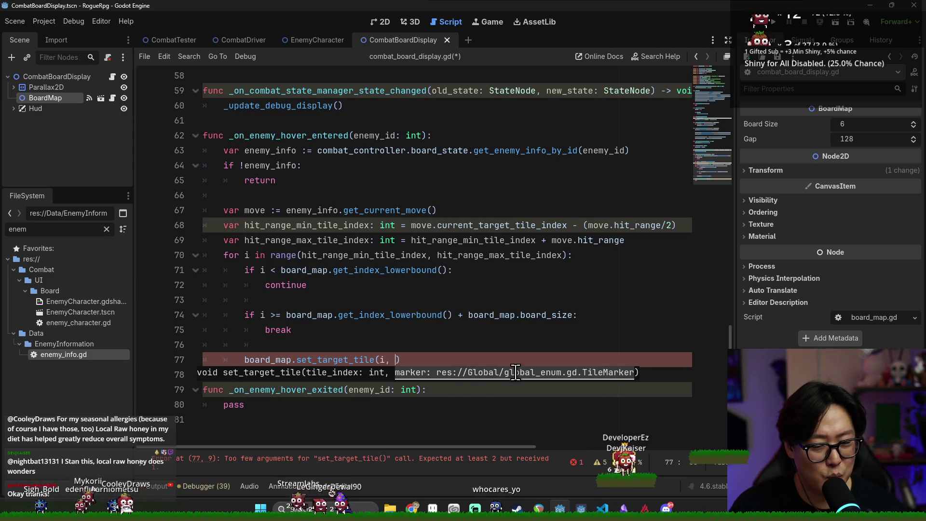
Check set_target_tile's definition in board_map.gd and pass 'i, ' as its first argument.
{"action": "left_click", "coordinate": [314, 361], "text": "ctrl"}
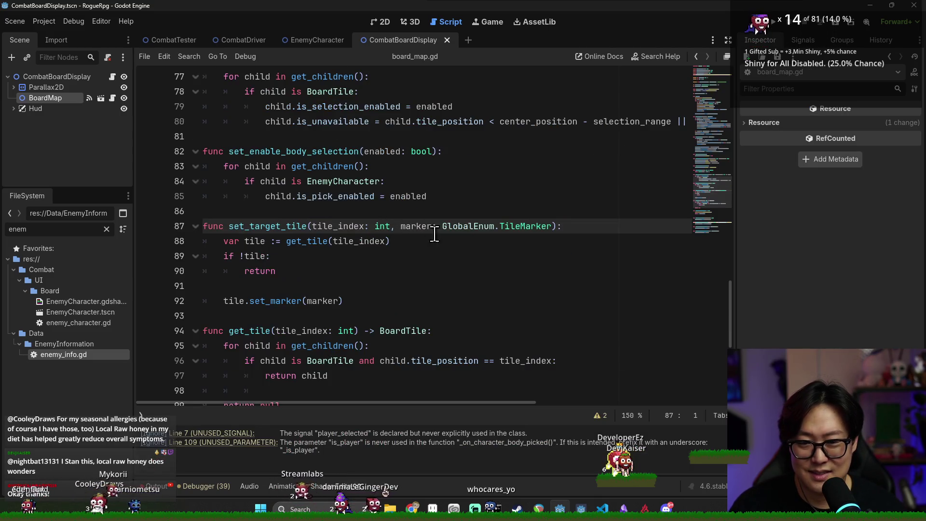
{"action": "double_click", "coordinate": [482, 227]}
{"action": "key", "text": "alt+Left"}
{"action": "left_click", "coordinate": [397, 375]}
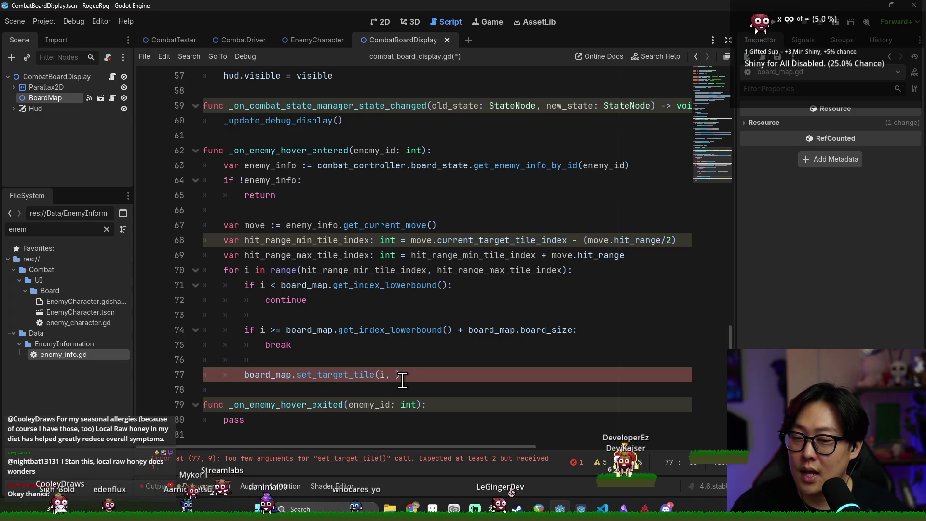
{"action": "left_click", "coordinate": [321, 375], "text": "ctrl"}
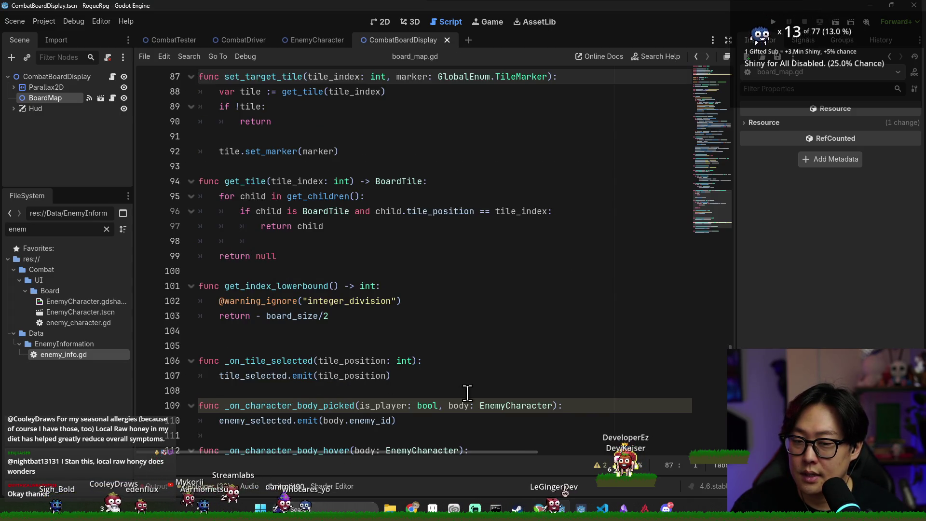
{"action": "key", "text": "alt+Left"}
{"action": "left_click", "coordinate": [386, 375]}
{"action": "type", "text": ","}
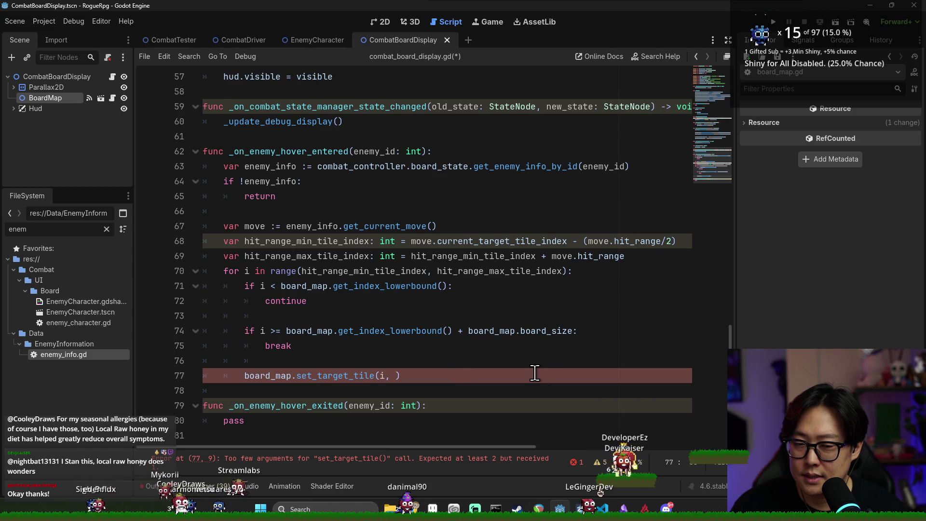
{"action": "key", "text": "ctrl+shift+f"}
Search the project for TILE_MARKER, review the results, then close the results panel.
{"action": "type", "text": "TILE_MARKER"}
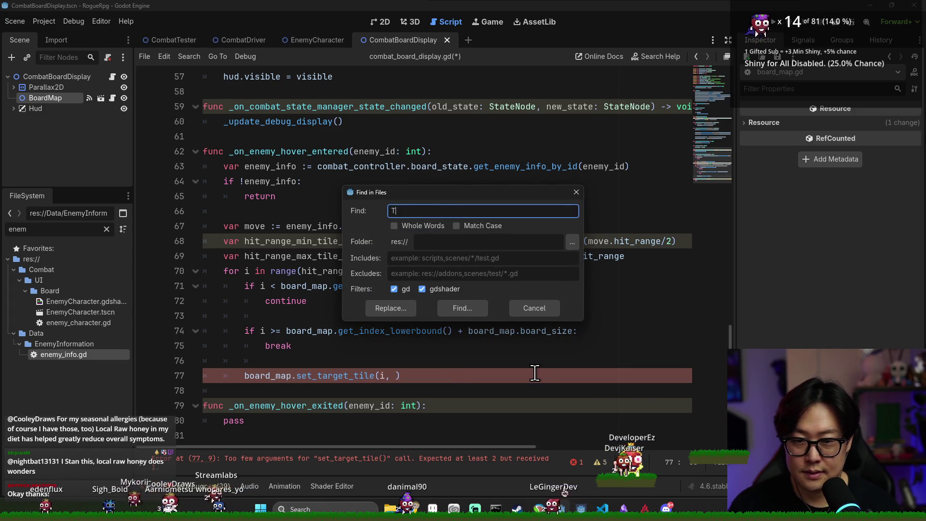
{"action": "key", "text": "Escape"}
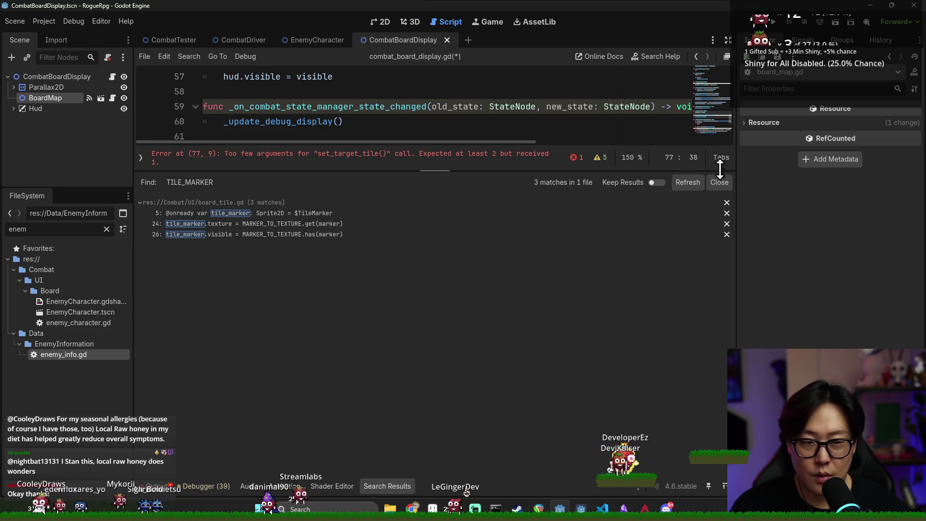
{"action": "mouse_move", "coordinate": [224, 173]}
{"action": "left_mouse_down"}
{"action": "mouse_move", "coordinate": [205, 249]}
{"action": "mouse_move", "coordinate": [213, 381]}
{"action": "left_mouse_up"}
{"action": "left_click", "coordinate": [501, 315]}
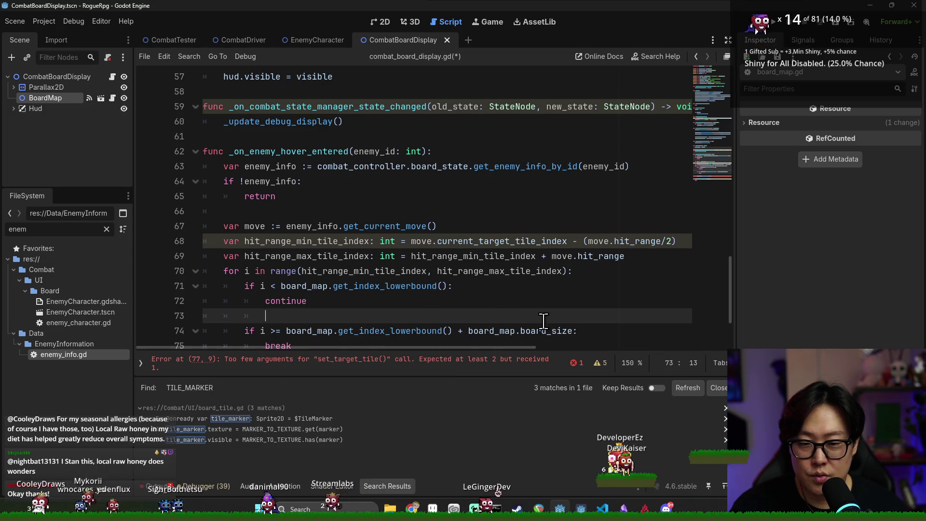
{"action": "left_click", "coordinate": [718, 388]}
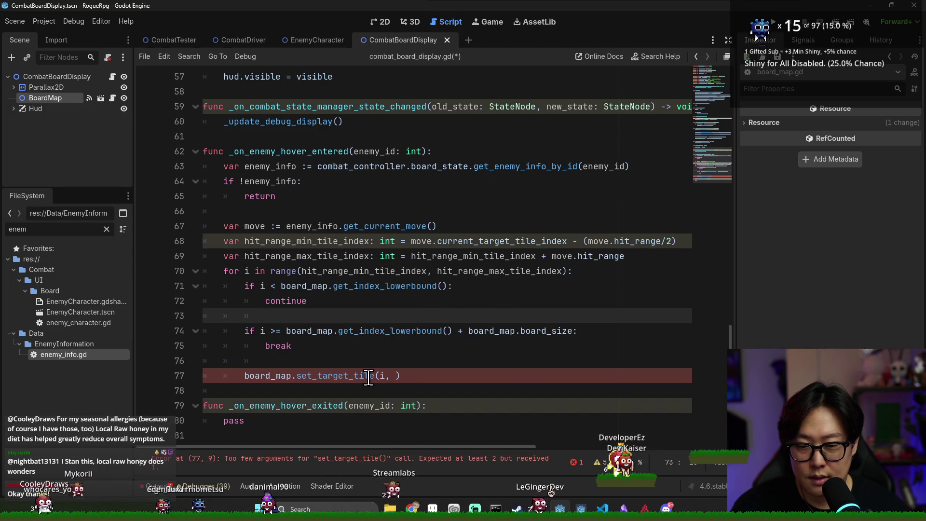
Search all project files for GlobalEnum.TileMarker from set_target_tile's definition in board_map.gd.
{"action": "left_click", "coordinate": [318, 375], "text": "ctrl"}
{"action": "scroll", "coordinate": [512, 151], "scroll_direction": "up", "scroll_amount": 2}
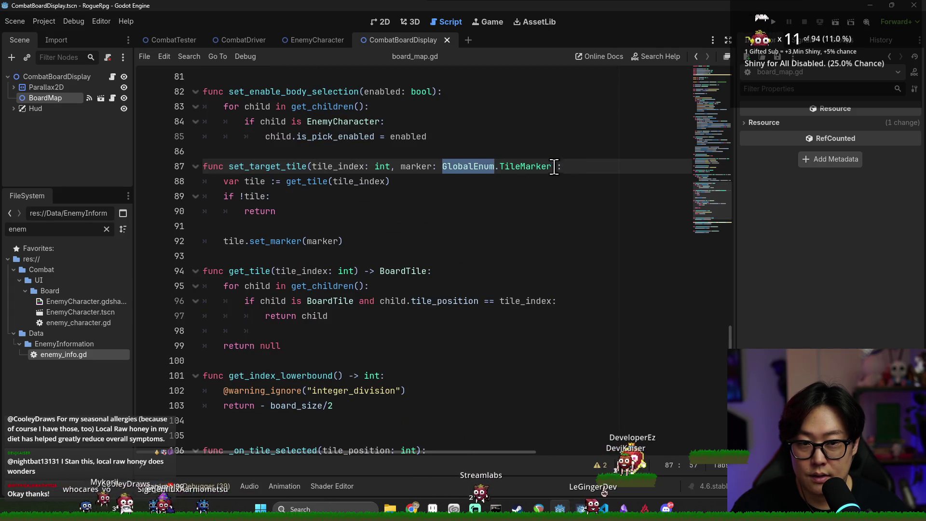
{"action": "left_click", "coordinate": [555, 166], "text": "shift"}
{"action": "key", "text": "ctrl+shift+f"}
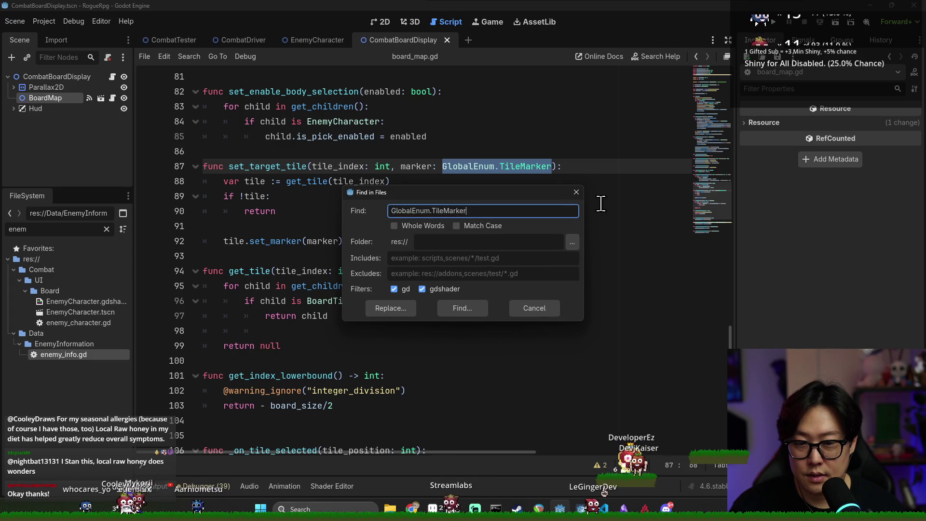
{"action": "key", "text": "Return"}
{"action": "scroll", "coordinate": [421, 419], "scroll_direction": "down", "scroll_amount": 2}
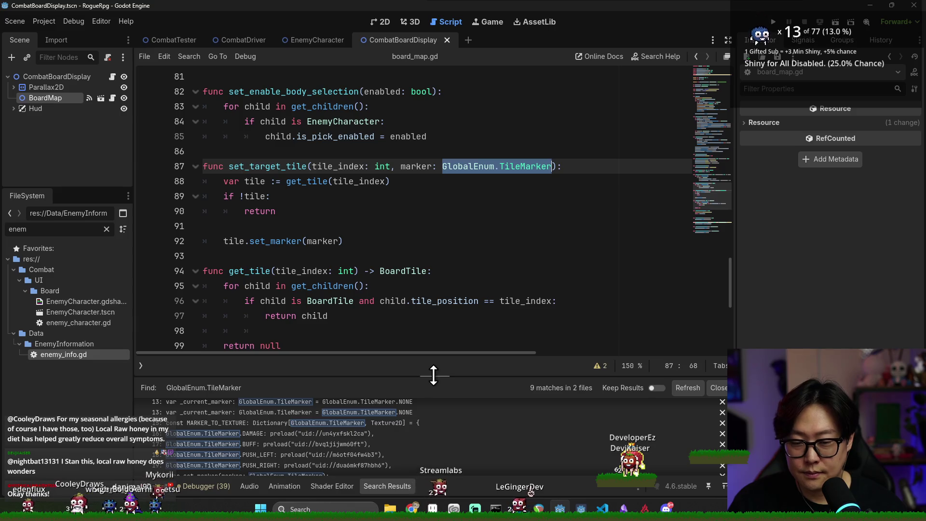
{"action": "left_click_drag", "start_coordinate": [432, 374], "coordinate": [445, 221]}
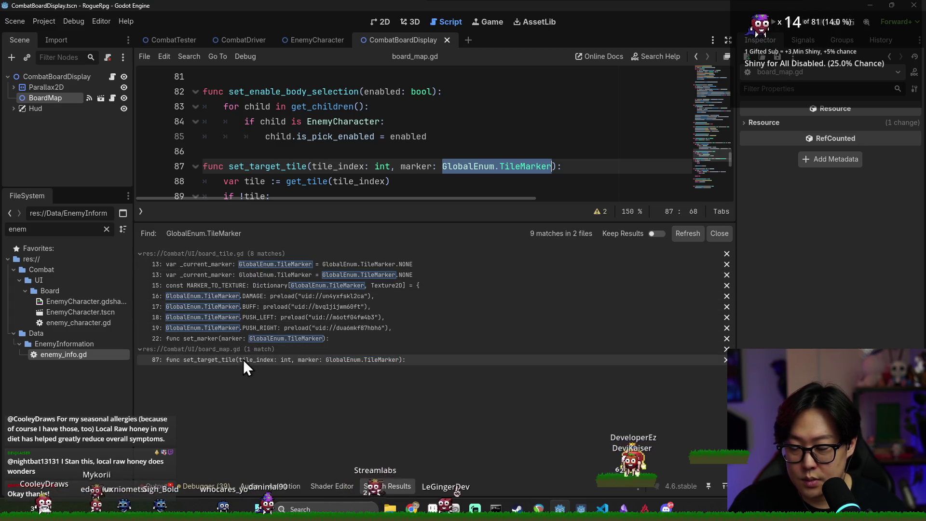
{"action": "left_click", "coordinate": [719, 233]}
{"action": "left_click", "coordinate": [392, 166]}
Save, return to combat_board_display.gd, and insert a blank line above the set_target_tile call.
{"action": "key", "text": "ctrl+s"}
{"action": "double_click", "coordinate": [268, 166]}
{"action": "double_click", "coordinate": [468, 166]}
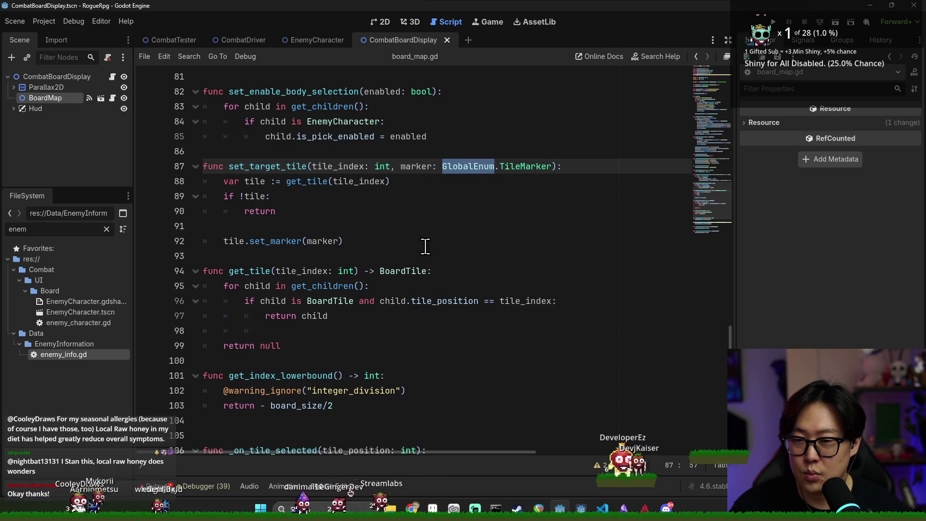
{"action": "key", "text": "alt+Left"}
{"action": "double_click", "coordinate": [368, 372]}
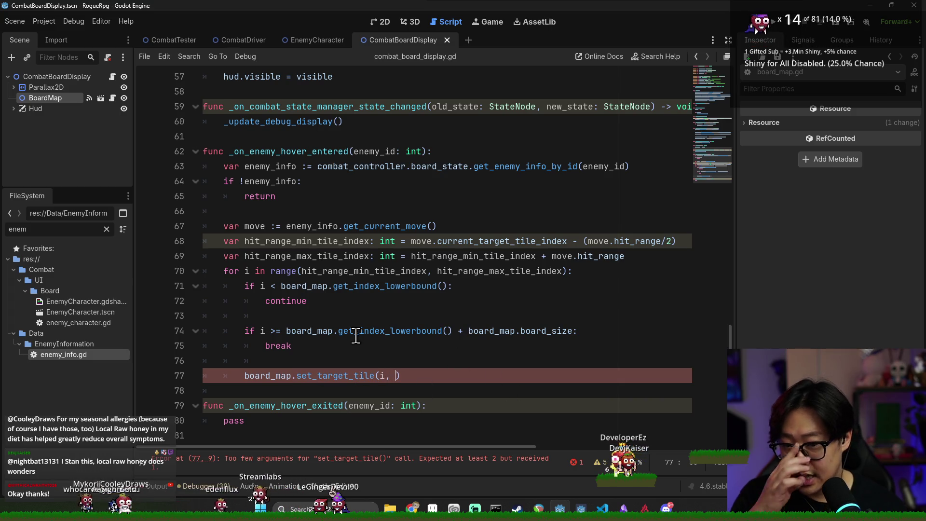
{"action": "left_click", "coordinate": [401, 360]}
{"action": "key", "text": "Return"}
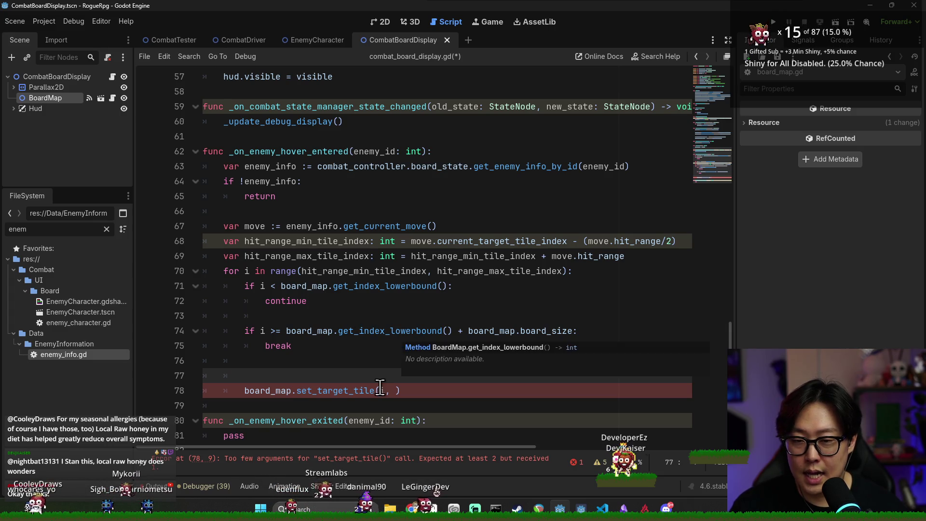
Write move.action_type on the new line 77 using autocomplete.
{"action": "double_click", "coordinate": [344, 271]}
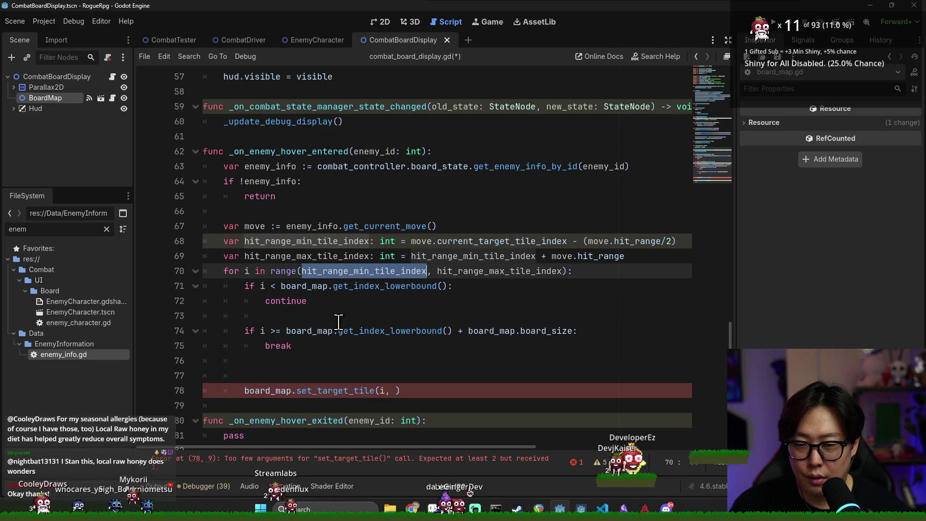
{"action": "left_click", "coordinate": [287, 376]}
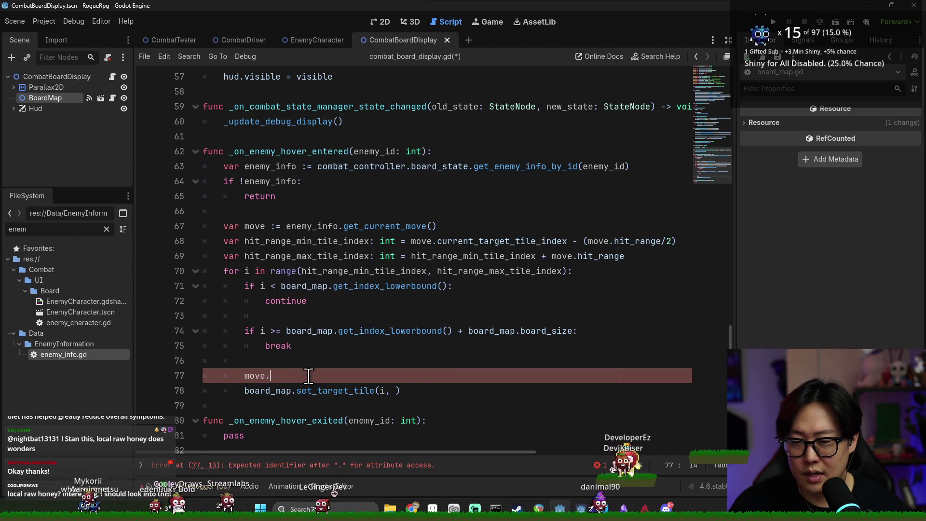
{"action": "key", "text": "Return"}
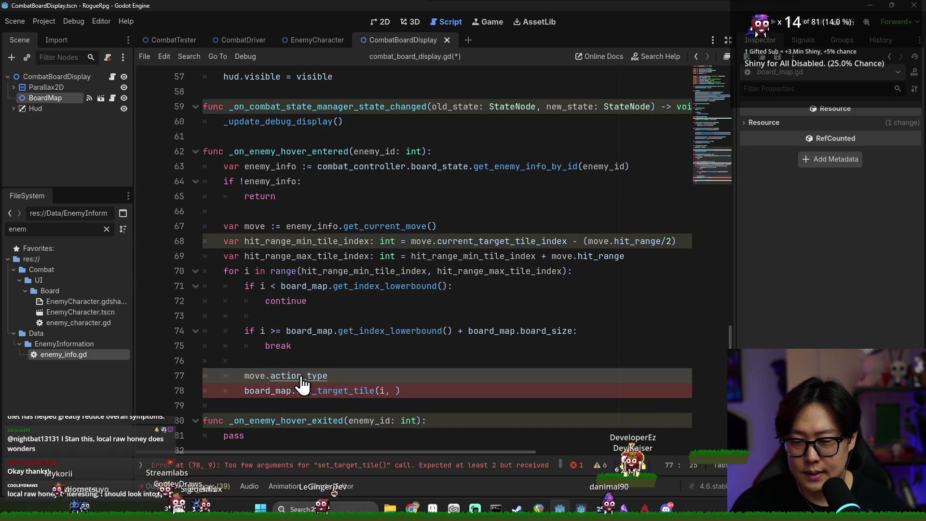
{"action": "left_click", "coordinate": [301, 375], "text": "ctrl"}
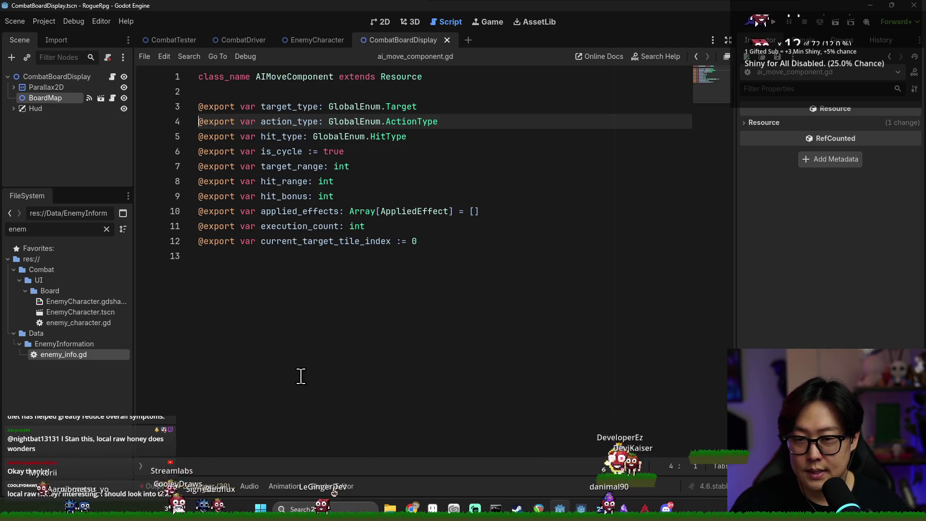
Inspect the ActionType enum values, such as RANGE_ATTACK, in global_enum.gd, then go back.
{"action": "left_click", "coordinate": [411, 122], "text": "ctrl"}
{"action": "left_click", "coordinate": [247, 91]}
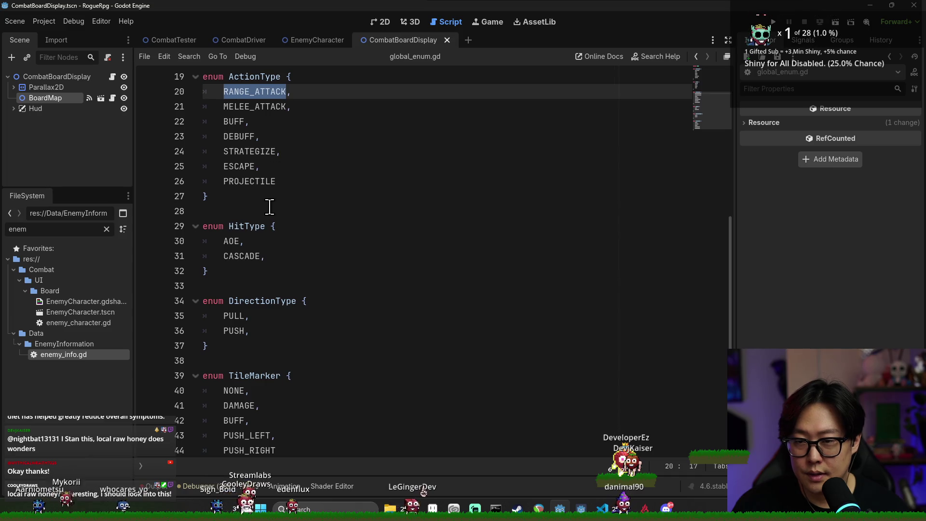
{"action": "left_click", "coordinate": [265, 168]}
{"action": "left_click", "coordinate": [300, 196]}
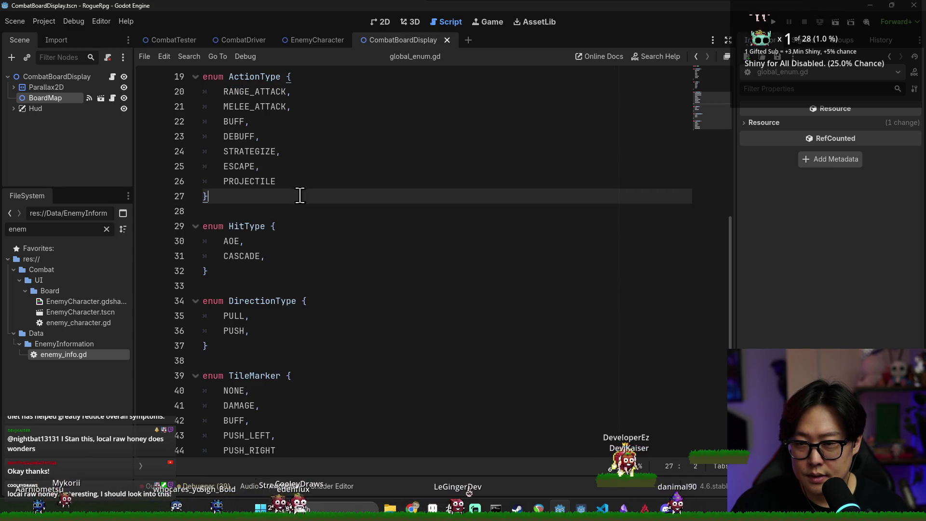
{"action": "left_click", "coordinate": [258, 79]}
{"action": "double_click", "coordinate": [254, 77]}
{"action": "key", "text": "alt+Left"}
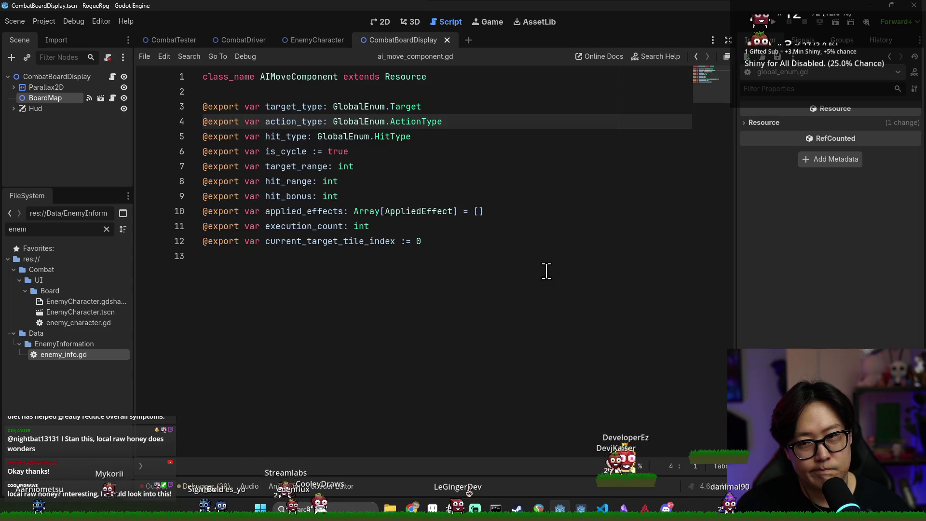
Find ActionType across all project files, then return to combat_board_display.gd.
{"action": "key", "text": "ctrl+shift+f"}
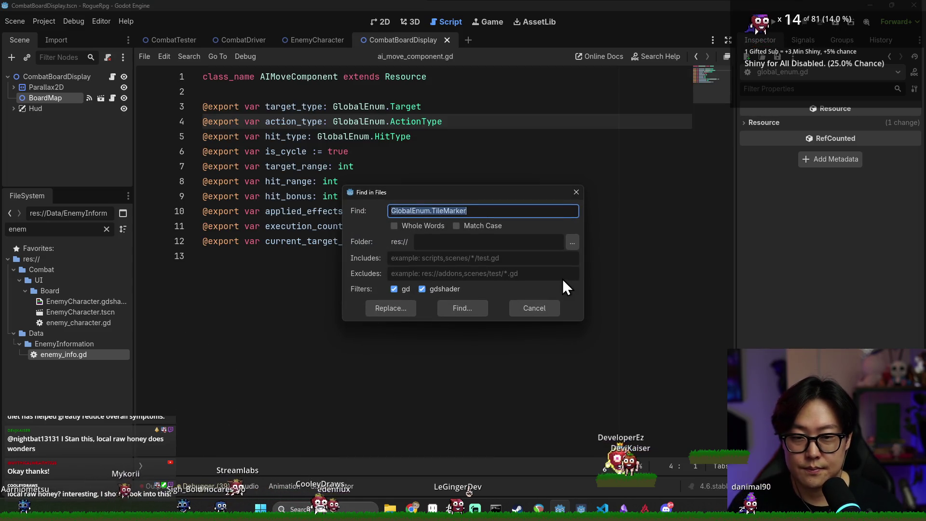
{"action": "type", "text": "ActionType"}
{"action": "key", "text": "Return"}
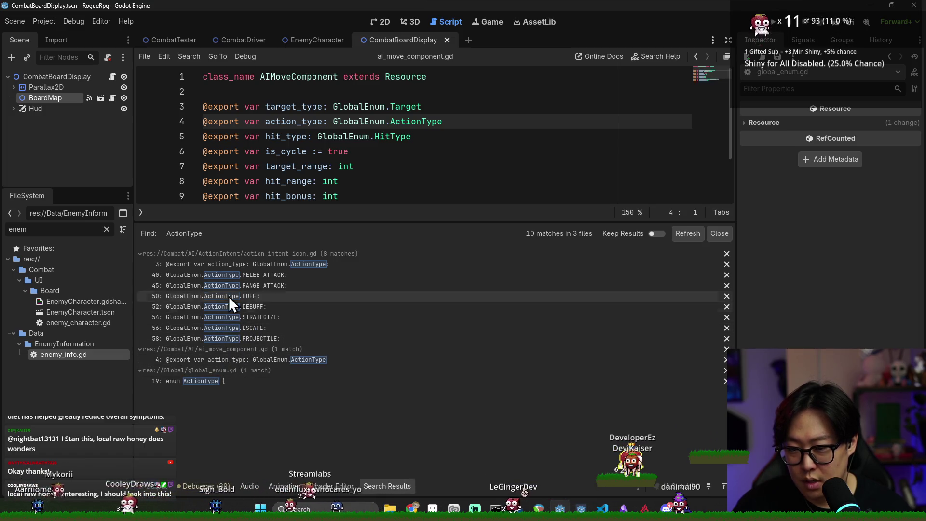
{"action": "left_click", "coordinate": [710, 233]}
{"action": "left_click", "coordinate": [438, 212]}
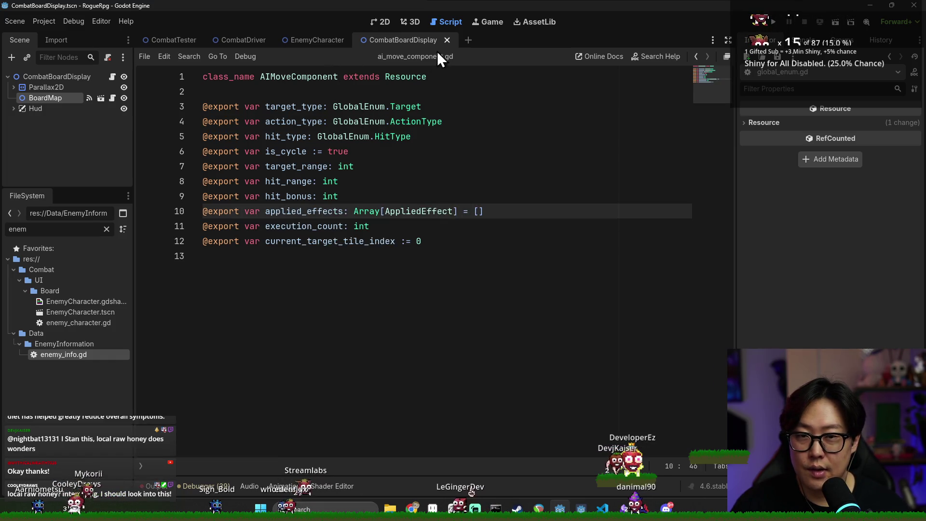
{"action": "left_click", "coordinate": [112, 77]}
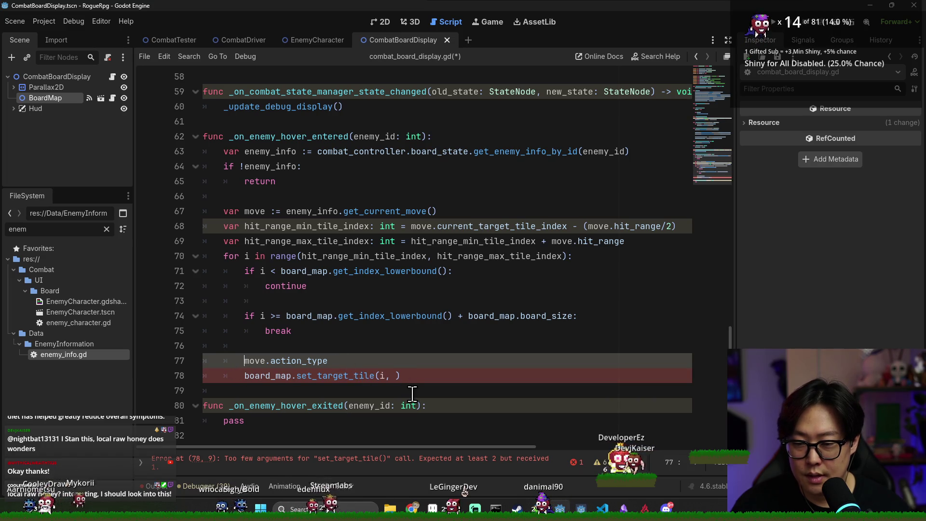
Turn line 77 into a match on move.action_type with a GlobalEnum.ActionType.MELEE_ATTACK case.
{"action": "key", "text": "End"}
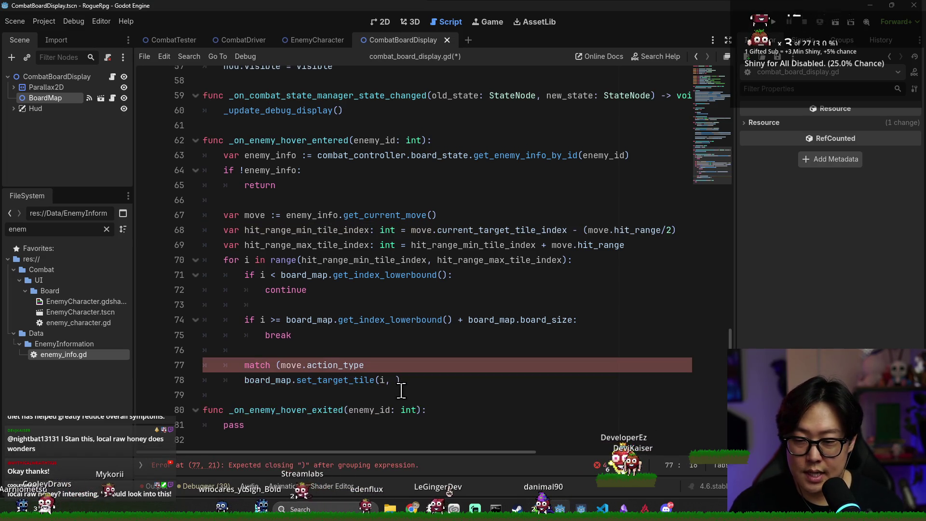
{"action": "type", "text": ")"}
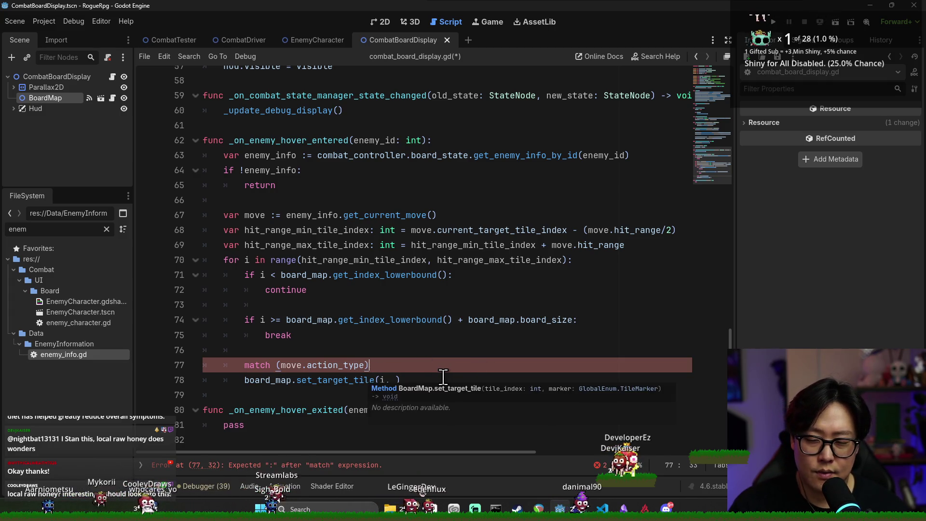
{"action": "type", "text": ":"}
{"action": "key", "text": "Return"}
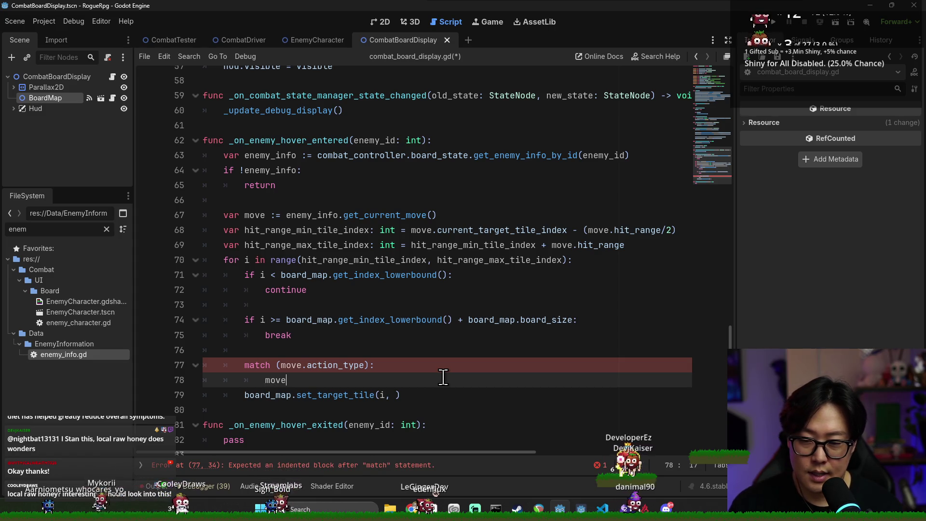
{"action": "key", "text": "BackSpace"}
{"action": "key", "text": "BackSpace"}
{"action": "key", "text": "BackSpace"}
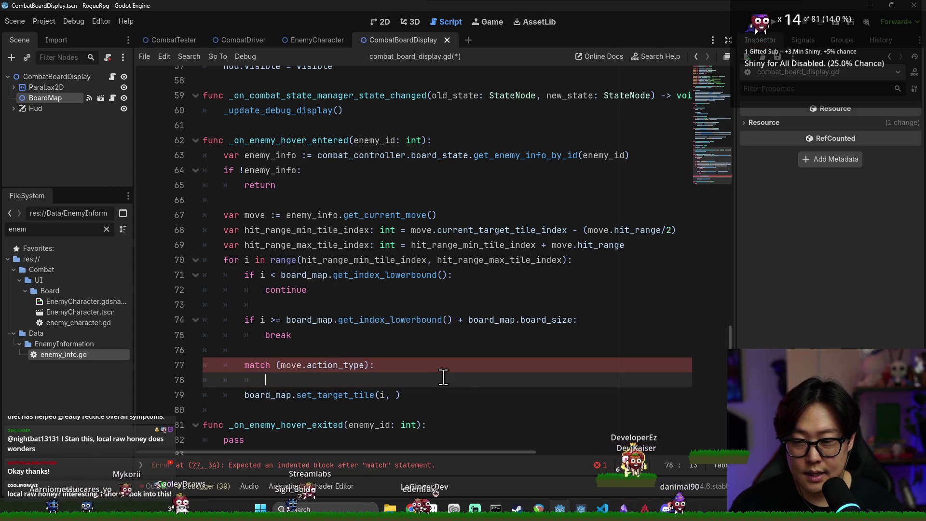
{"action": "type", "text": "lobalEnum.ActionType"}
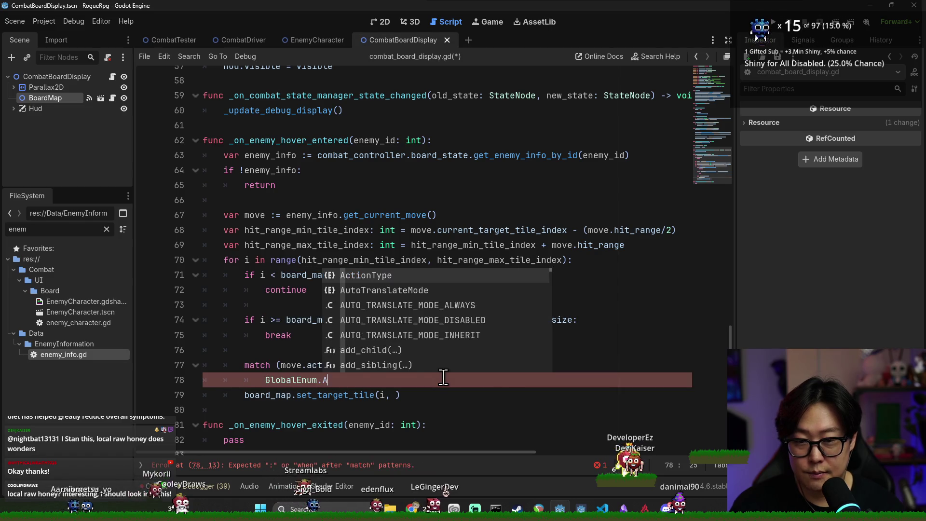
{"action": "type", "text": "."}
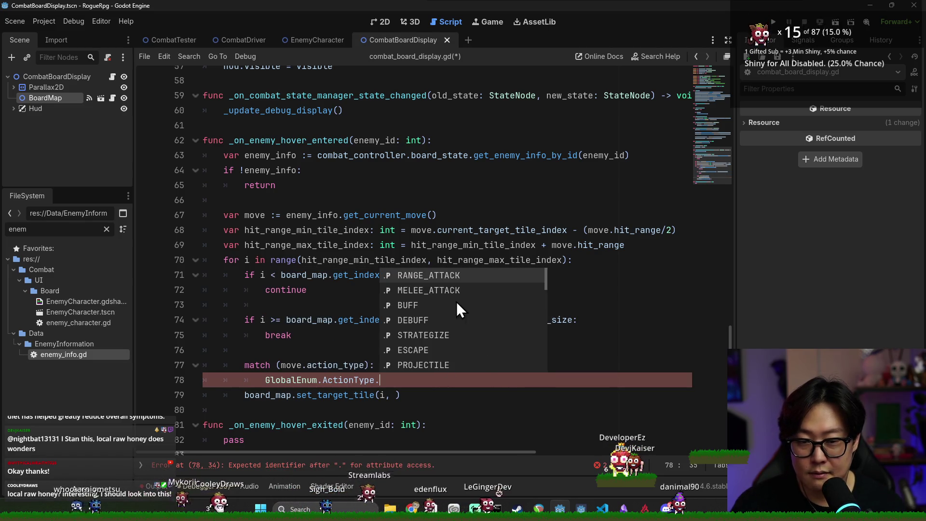
{"action": "left_click", "coordinate": [443, 289]}
{"action": "type", "text": ":"}
{"action": "key", "text": "Return"}
Duplicate the MELEE_ATTACK case line six times, aligned with the first case.
{"action": "scroll", "coordinate": [459, 384], "scroll_direction": "down", "scroll_amount": 1}
{"action": "triple_click", "coordinate": [208, 350]}
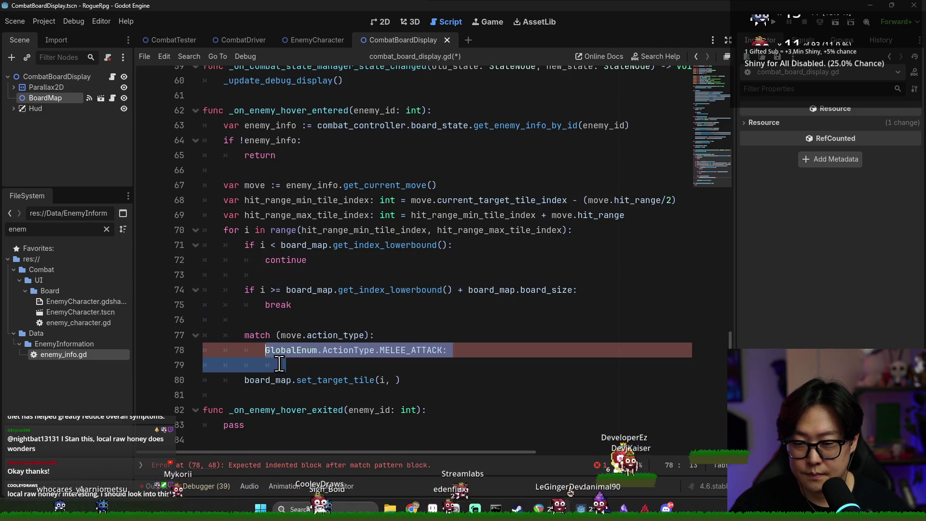
{"action": "key", "text": "ctrl+c"}
{"action": "left_click", "coordinate": [316, 365]}
{"action": "key", "text": "ctrl+v"}
{"action": "key", "text": "shift+Up"}
{"action": "key", "text": "shift+Tab"}
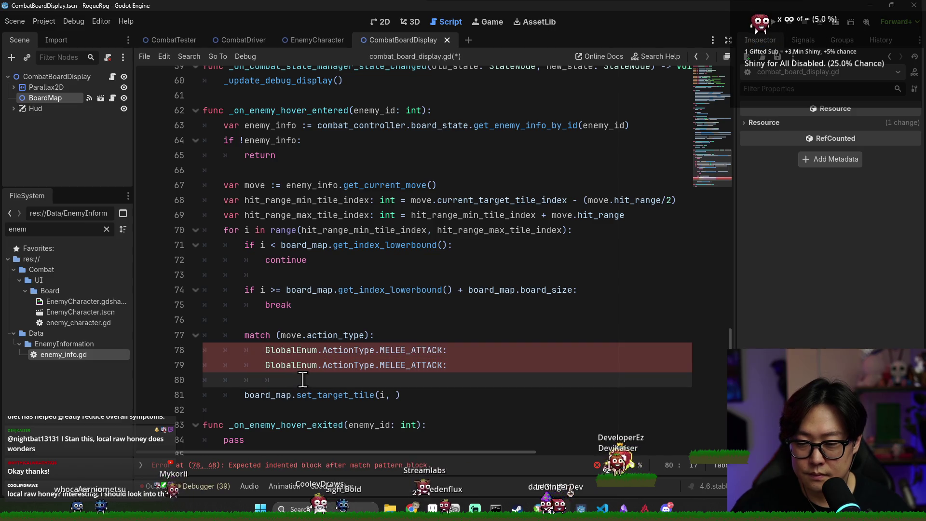
{"action": "key", "text": "ctrl+v"}
{"action": "key", "text": "ctrl+v"}
{"action": "key", "text": "ctrl+v"}
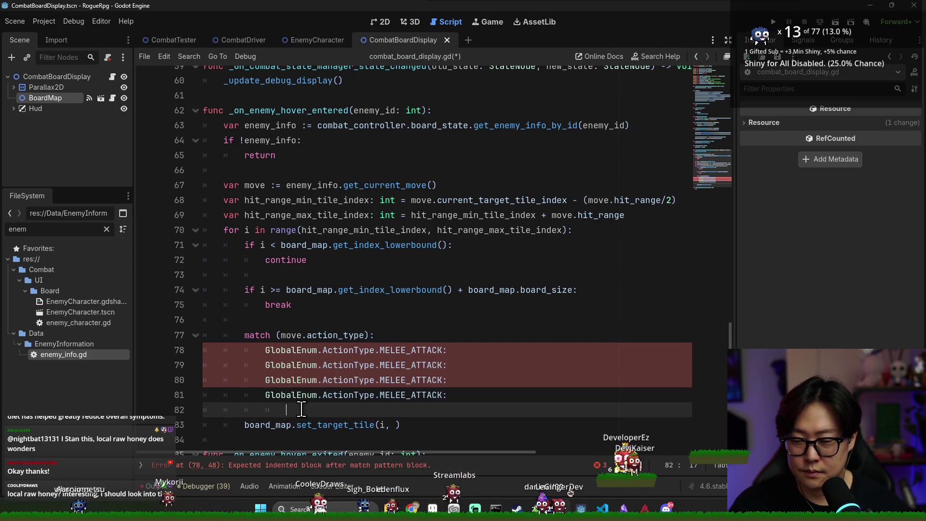
{"action": "key", "text": "ctrl+v"}
{"action": "key", "text": "ctrl+v"}
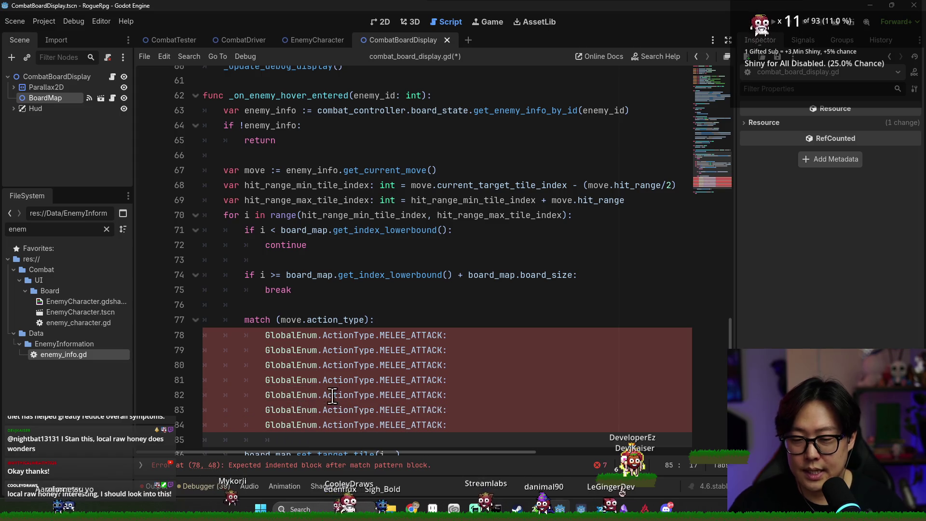
Change the duplicates on lines 79–81 to RANGE_ATTACK, BUFF and DEBUFF.
{"action": "left_click", "coordinate": [406, 350]}
{"action": "double_click", "coordinate": [407, 350]}
{"action": "key", "text": "BackSpace"}
{"action": "key", "text": "ctrl+space"}
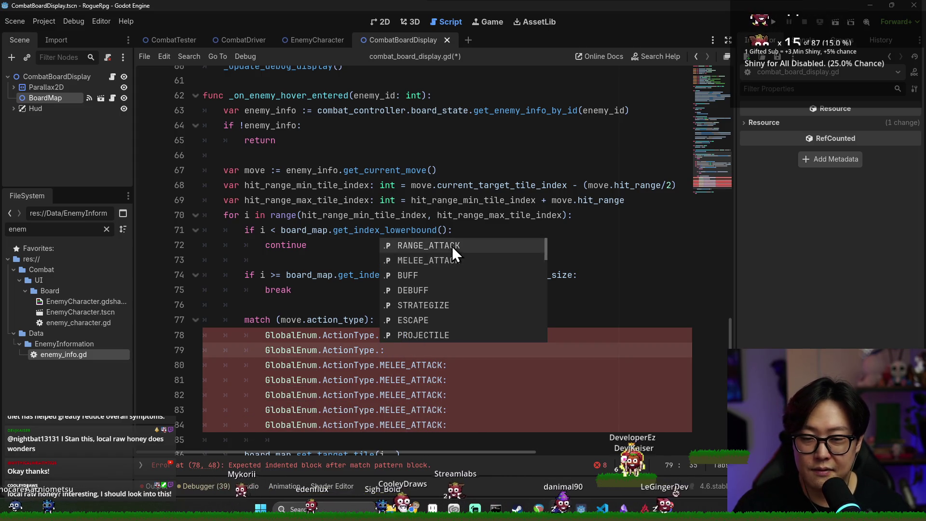
{"action": "left_click", "coordinate": [453, 246]}
{"action": "double_click", "coordinate": [405, 365]}
{"action": "key", "text": "BackSpace"}
{"action": "key", "text": "ctrl+space"}
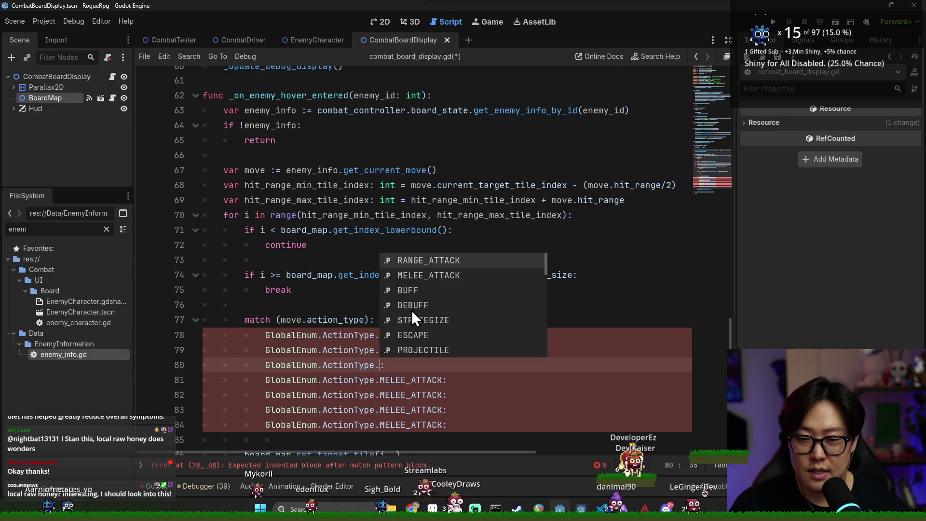
{"action": "left_click", "coordinate": [420, 291]}
{"action": "double_click", "coordinate": [420, 380]}
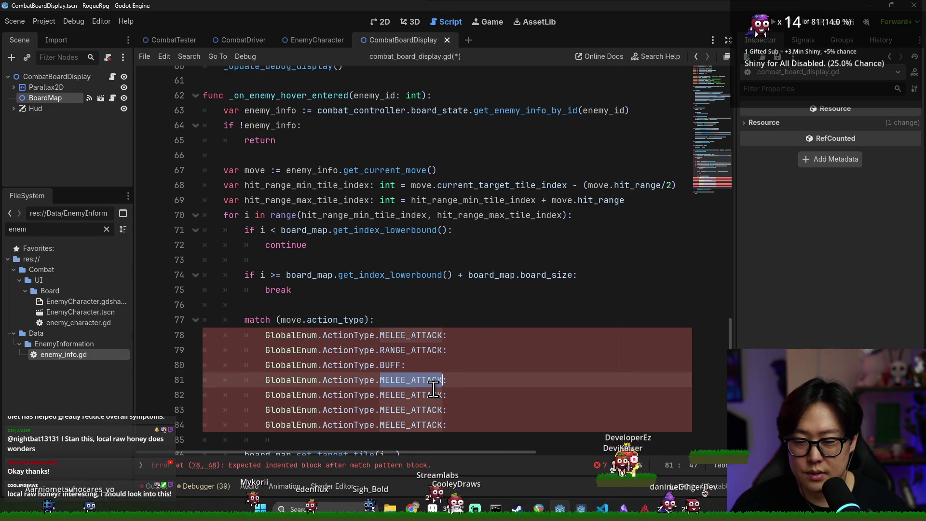
{"action": "key", "text": "BackSpace"}
{"action": "key", "text": "ctrl+space"}
{"action": "left_click", "coordinate": [434, 321]}
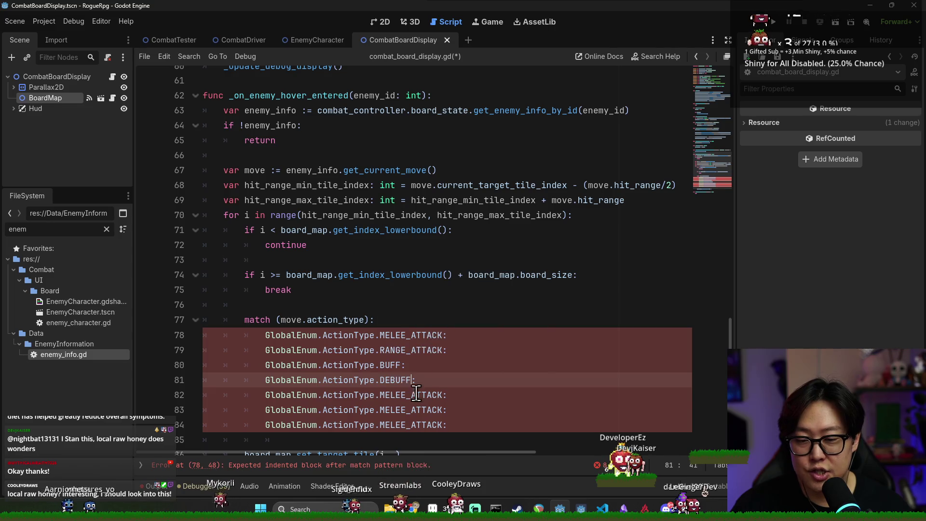
Change the duplicates on lines 82–84 to STRATEGIZE, ESCAPE and PROJECTILE.
{"action": "double_click", "coordinate": [428, 395]}
{"action": "key", "text": "BackSpace"}
{"action": "key", "text": "ctrl+space"}
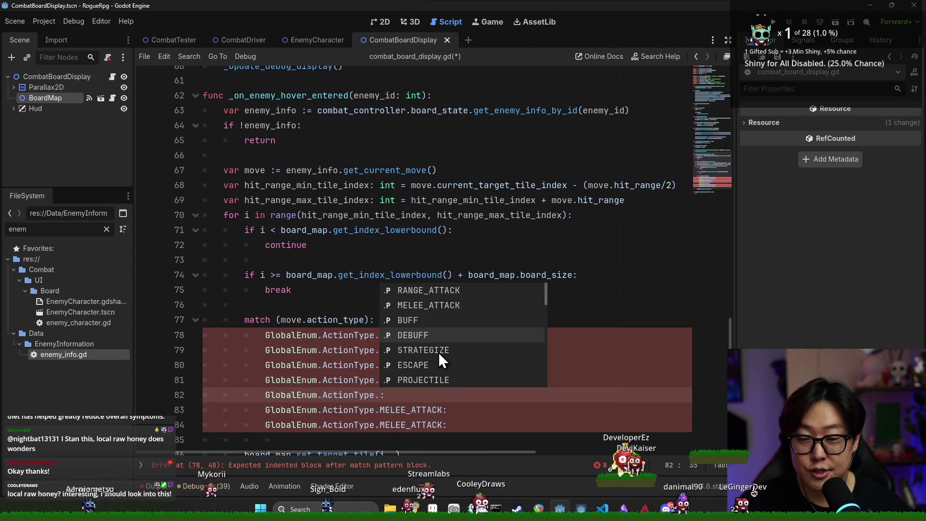
{"action": "left_click", "coordinate": [435, 350]}
{"action": "double_click", "coordinate": [416, 408]}
{"action": "key", "text": "BackSpace"}
{"action": "key", "text": "ctrl+space"}
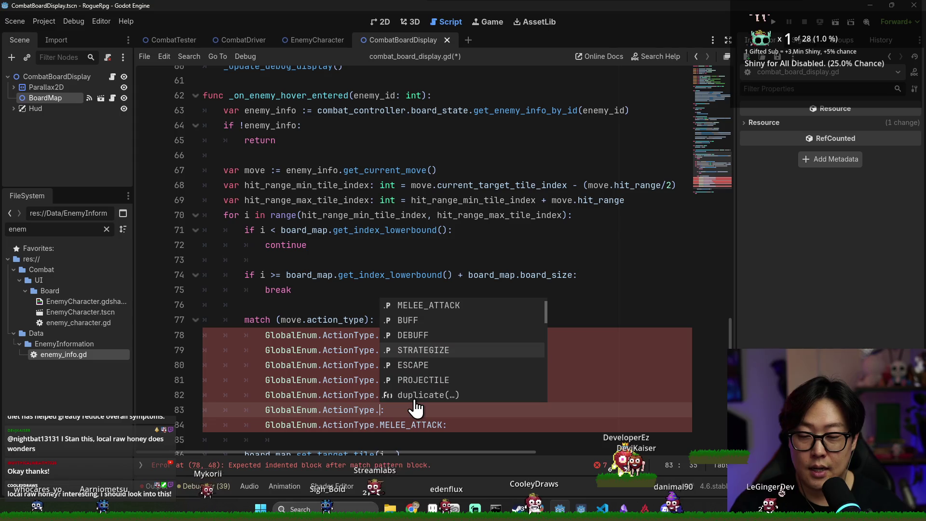
{"action": "left_click", "coordinate": [416, 365]}
{"action": "double_click", "coordinate": [414, 425]}
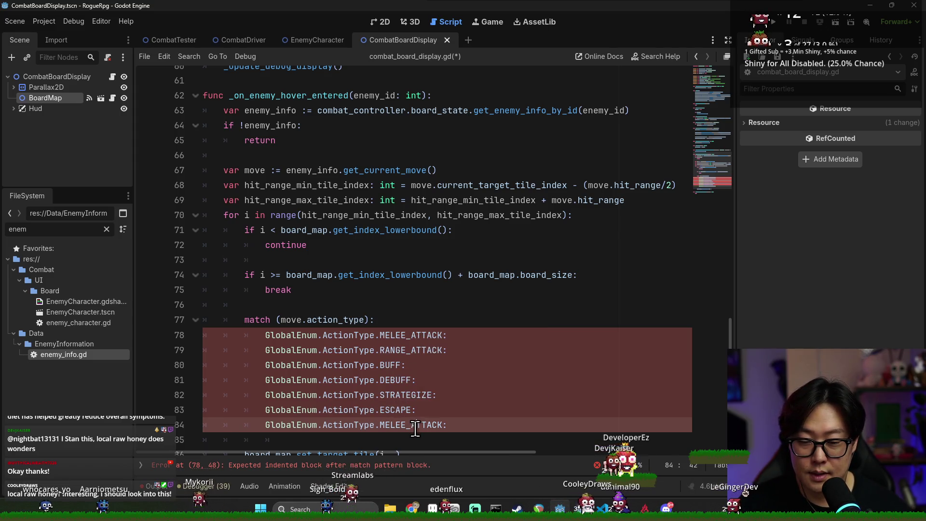
{"action": "key", "text": "BackSpace"}
{"action": "key", "text": "ctrl+space"}
{"action": "left_click", "coordinate": [412, 381]}
Check the finished case list and move to the empty line above the match.
{"action": "scroll", "coordinate": [430, 381], "scroll_direction": "down", "scroll_amount": 2}
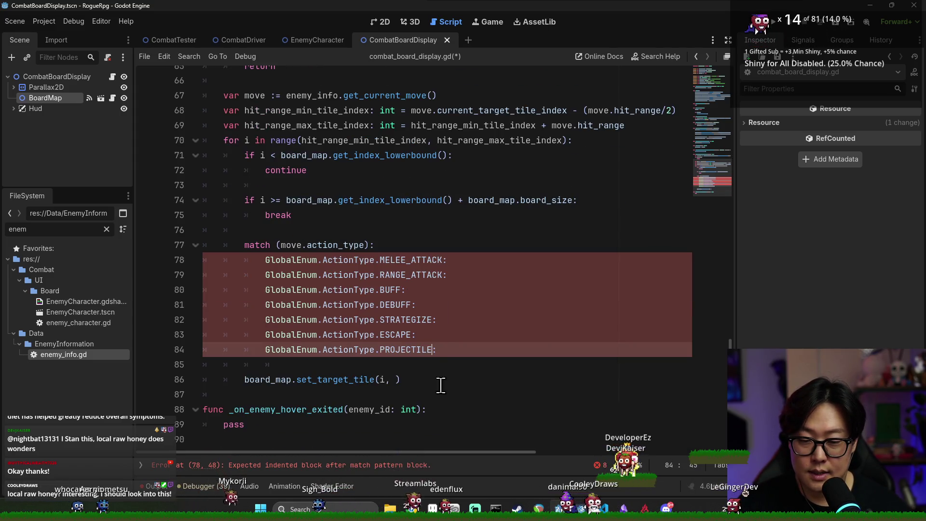
{"action": "double_click", "coordinate": [411, 349]}
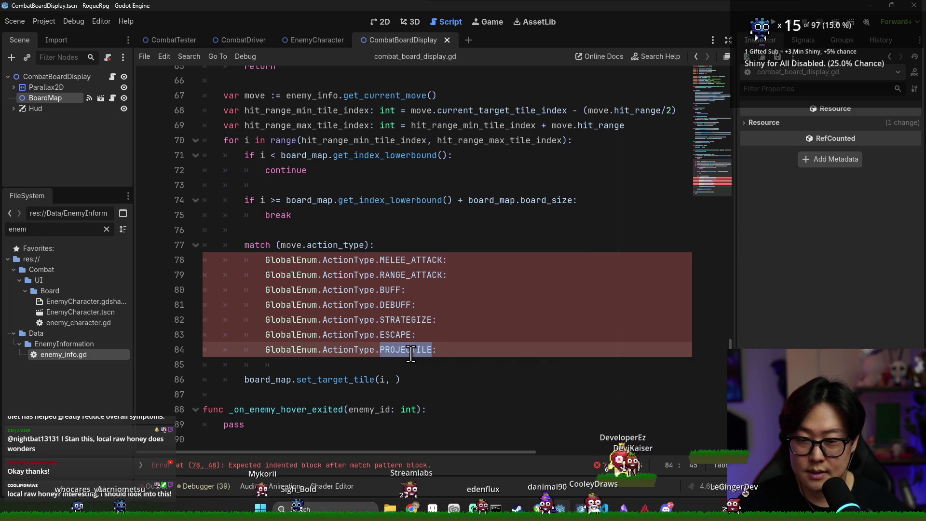
{"action": "left_click", "coordinate": [306, 379]}
{"action": "triple_click", "coordinate": [306, 379]}
{"action": "left_click", "coordinate": [441, 231]}
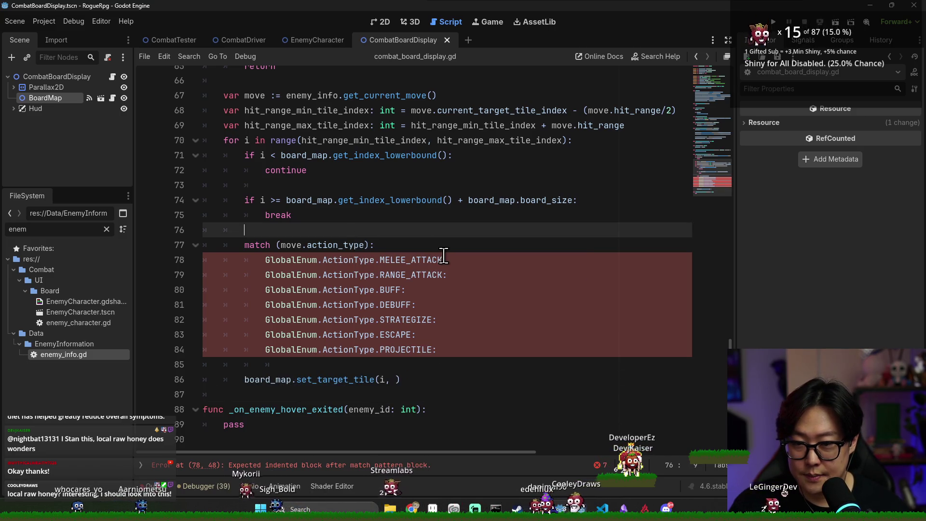
Declare var marker_type typed GlobalEnum.TileMarker on a new line above the match.
{"action": "key", "text": "Return"}
{"action": "type", "text": "var mar"}
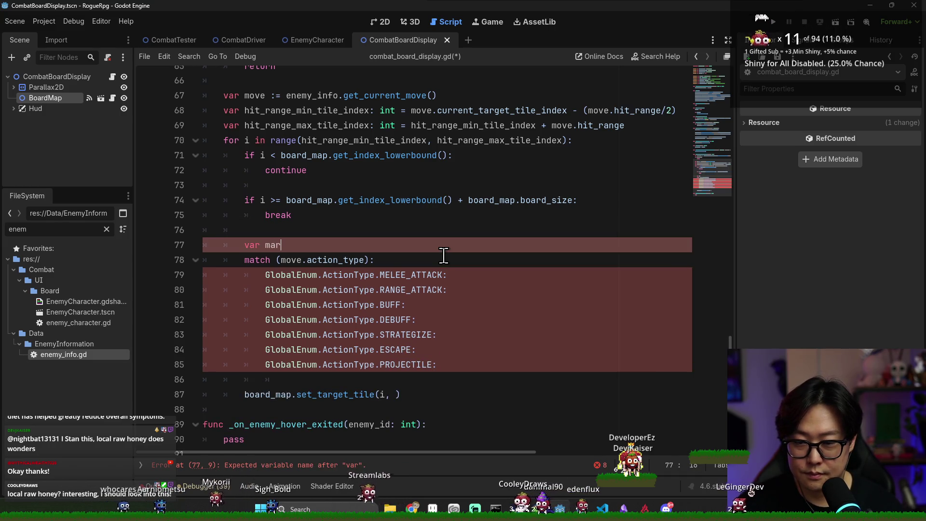
{"action": "type", "text": "ker_type: Globalenum."}
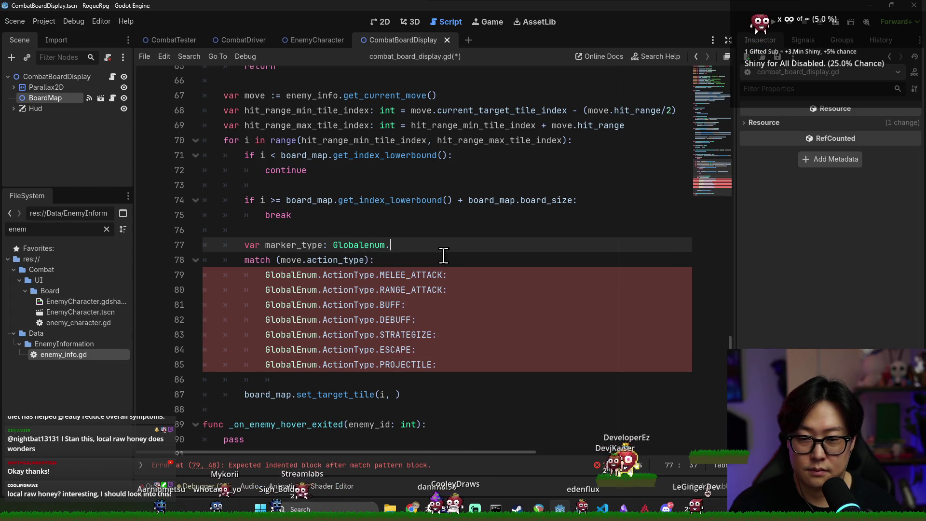
{"action": "key", "text": "BackSpace"}
{"action": "key", "text": "BackSpace"}
{"action": "key", "text": "BackSpace"}
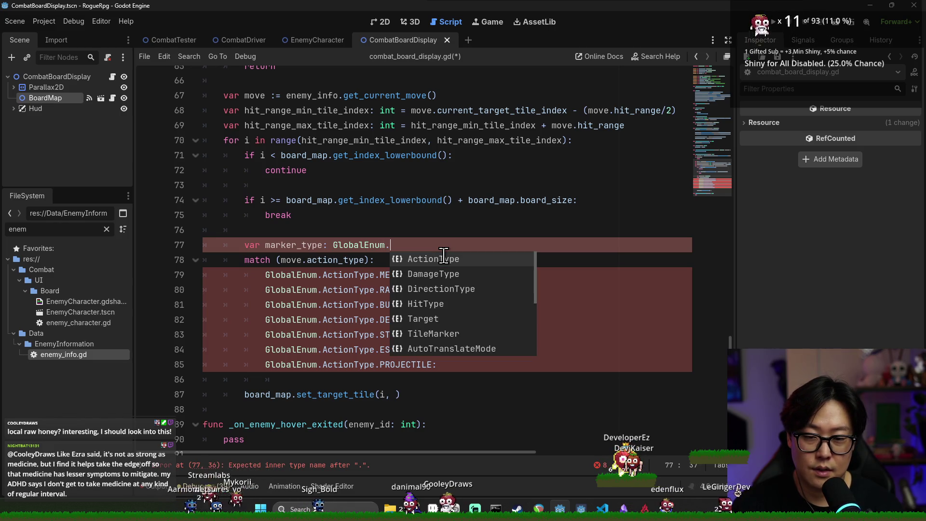
{"action": "type", "text": "Ti"}
{"action": "key", "text": "Return"}
Default marker_type to GlobalEnum.TileMarker.NONE and save the script.
{"action": "double_click", "coordinate": [279, 242]}
{"action": "left_click", "coordinate": [478, 276]}
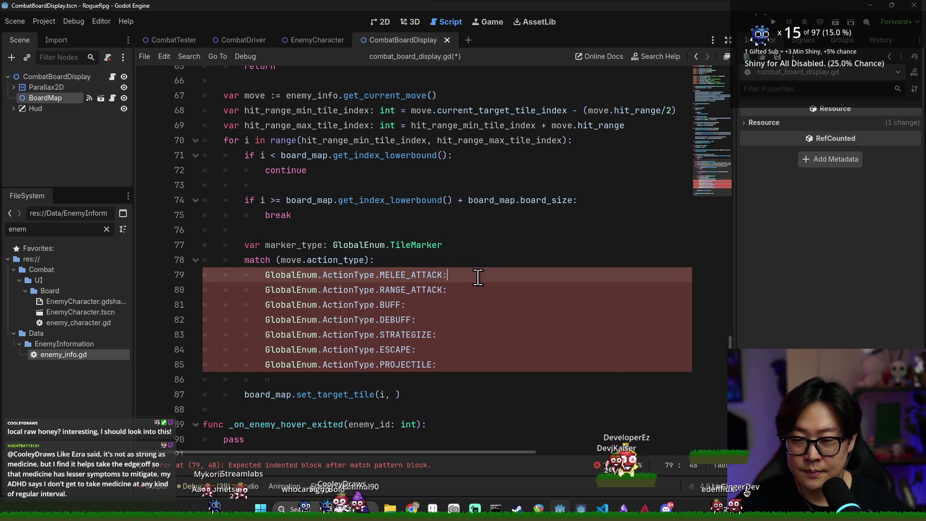
{"action": "left_click", "coordinate": [469, 245]}
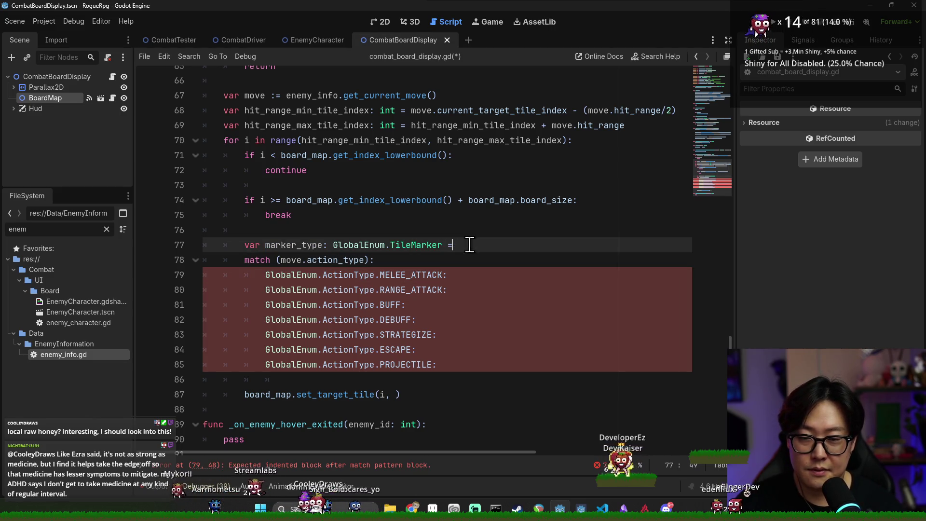
{"action": "double_click", "coordinate": [383, 245]}
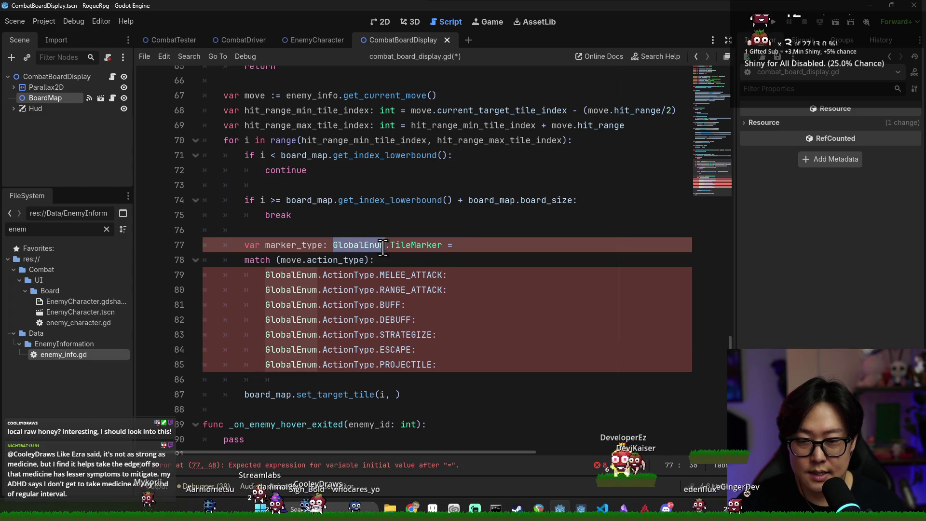
{"action": "left_click", "coordinate": [441, 245], "text": "shift"}
{"action": "key", "text": "ctrl+c"}
{"action": "left_click", "coordinate": [486, 246]}
{"action": "key", "text": "ctrl+v"}
{"action": "type", "text": ".N"}
{"action": "key", "text": "Return"}
{"action": "key", "text": "ctrl+s"}
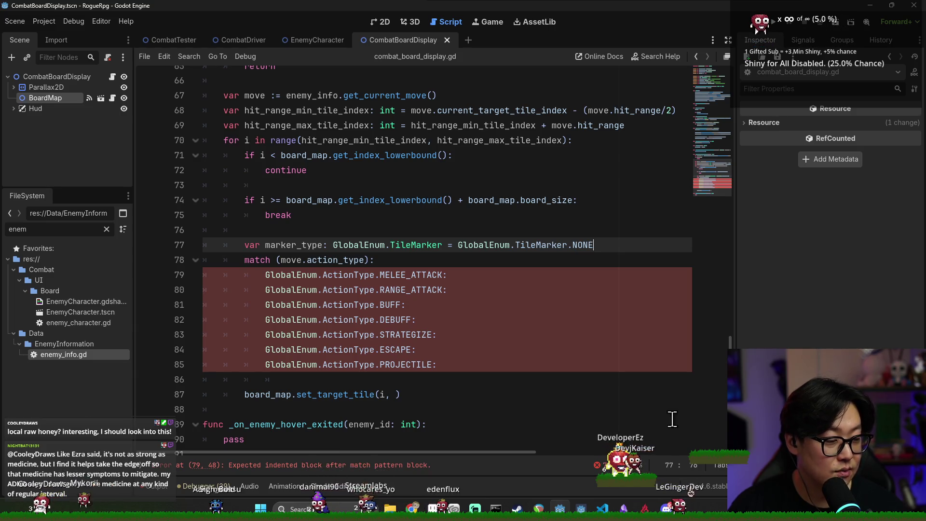
{"action": "double_click", "coordinate": [293, 245]}
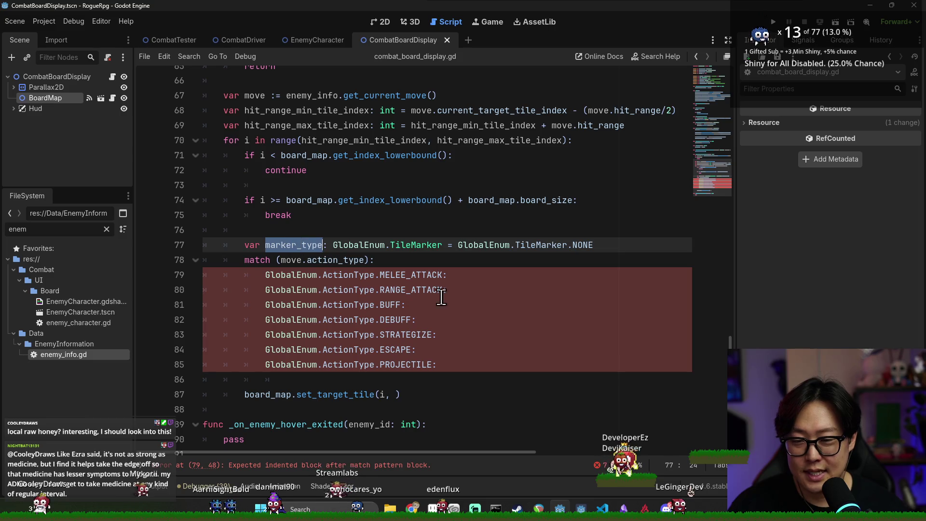
Under the MELEE_ATTACK case, begin a marker_type = GlobalEnum.TileMarker assignment.
{"action": "key", "text": "ctrl+c"}
{"action": "left_click", "coordinate": [473, 276]}
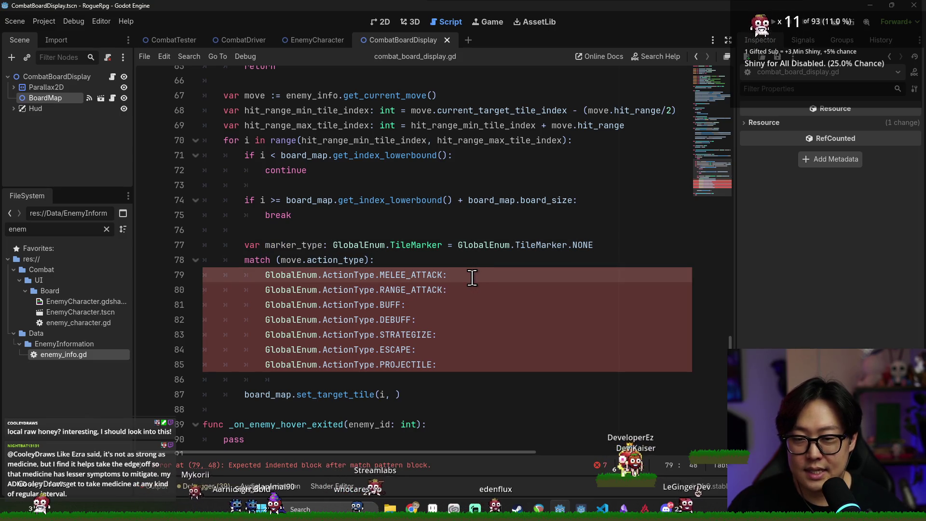
{"action": "key", "text": "Return"}
{"action": "key", "text": "ctrl+v"}
{"action": "type", "text": "= "}
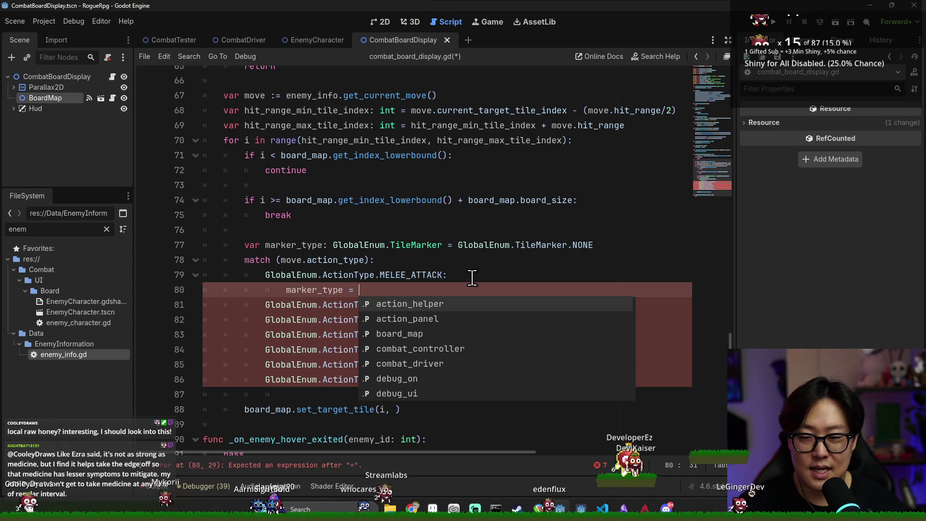
{"action": "type", "text": "GlobalEnum.T"}
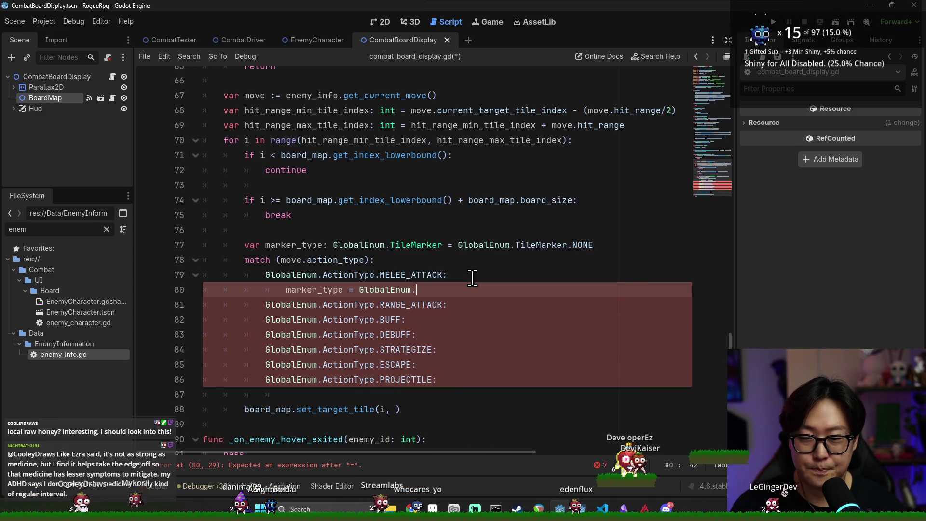
{"action": "type", "text": "i"}
{"action": "key", "text": "Return"}
{"action": "type", "text": "."}
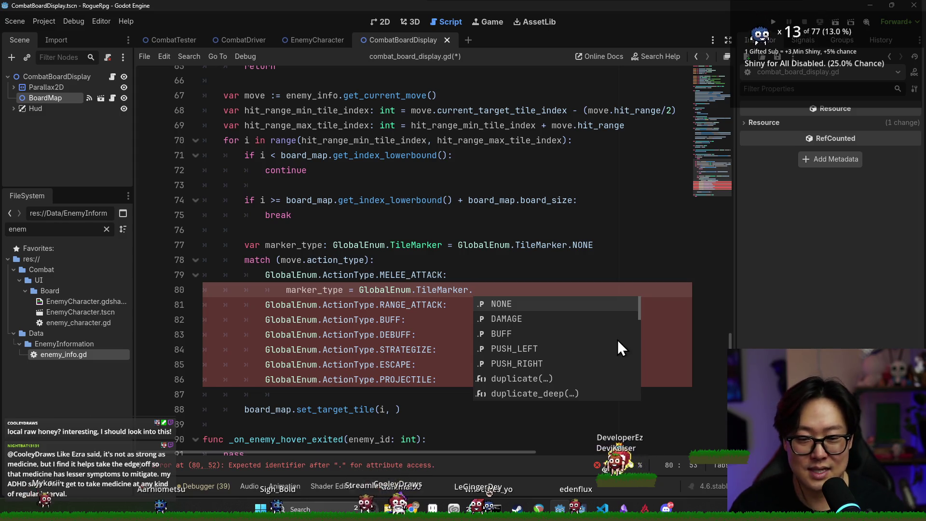
Finish the melee assignment as TileMarker.DAMAGE and copy it under RANGE_ATTACK.
{"action": "left_click", "coordinate": [507, 319]}
{"action": "left_click_drag", "start_coordinate": [504, 290], "coordinate": [282, 291]}
{"action": "key", "text": "ctrl+c"}
{"action": "left_click", "coordinate": [471, 310]}
{"action": "key", "text": "Return"}
{"action": "key", "text": "ctrl+v"}
Add the assignment under the BUFF case, using TileMarker.BUFF instead of DAMAGE.
{"action": "left_click", "coordinate": [406, 334]}
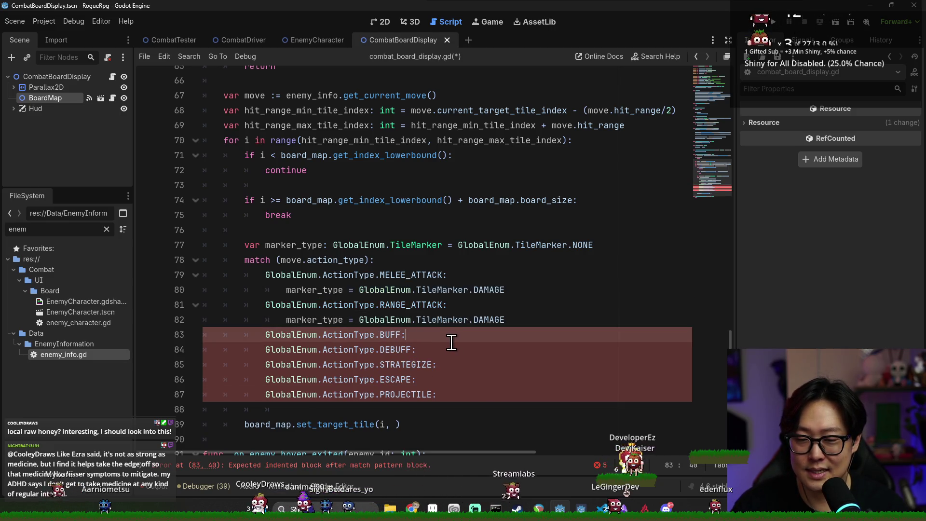
{"action": "key", "text": "Return"}
{"action": "key", "text": "ctrl+v"}
{"action": "double_click", "coordinate": [505, 355]}
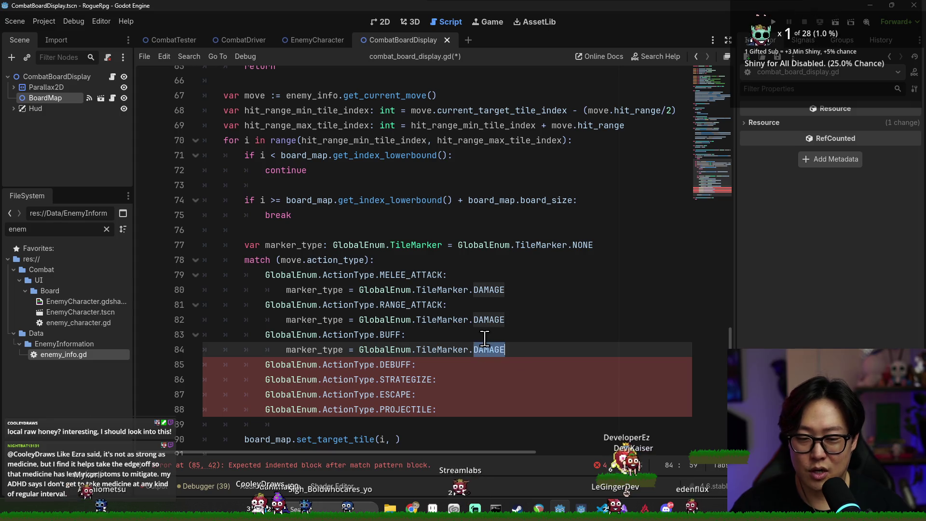
{"action": "key", "text": "BackSpace"}
{"action": "left_click", "coordinate": [501, 275]}
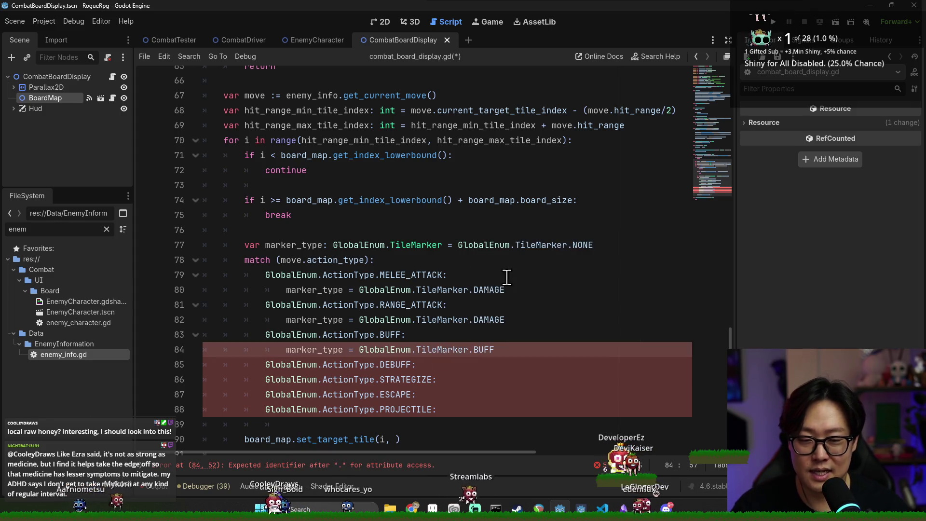
{"action": "triple_click", "coordinate": [389, 349]}
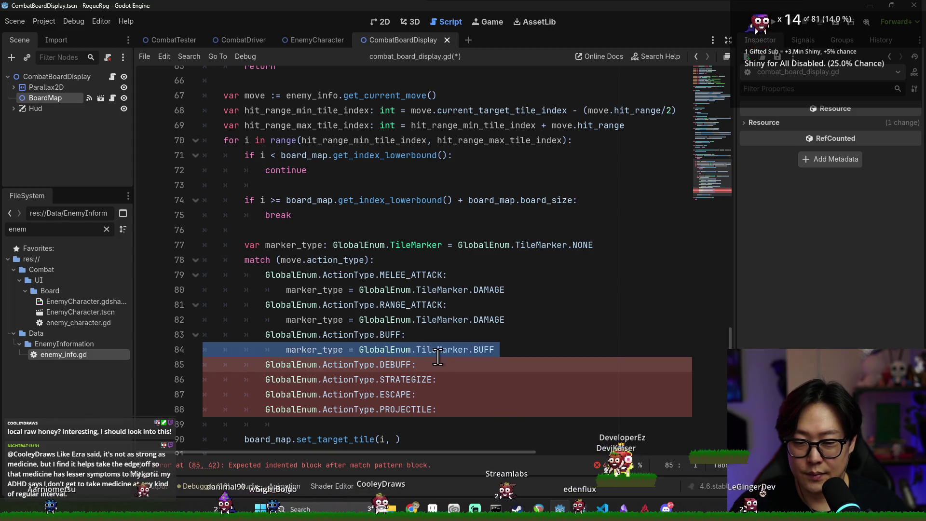
Review the DEBUFF, STRATEGIZE, ESCAPE and PROJECTILE cases and save the script.
{"action": "double_click", "coordinate": [401, 370]}
{"action": "double_click", "coordinate": [420, 352]}
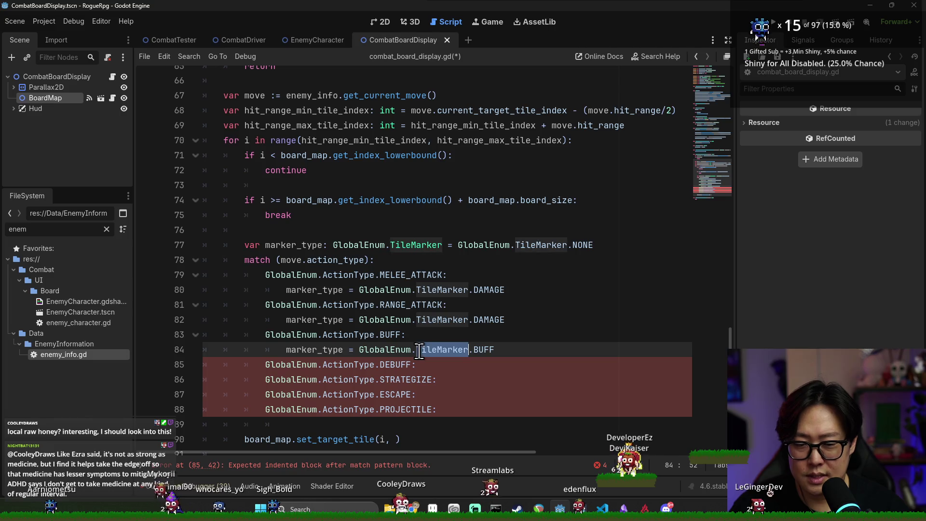
{"action": "left_click", "coordinate": [401, 369]}
{"action": "double_click", "coordinate": [427, 351]}
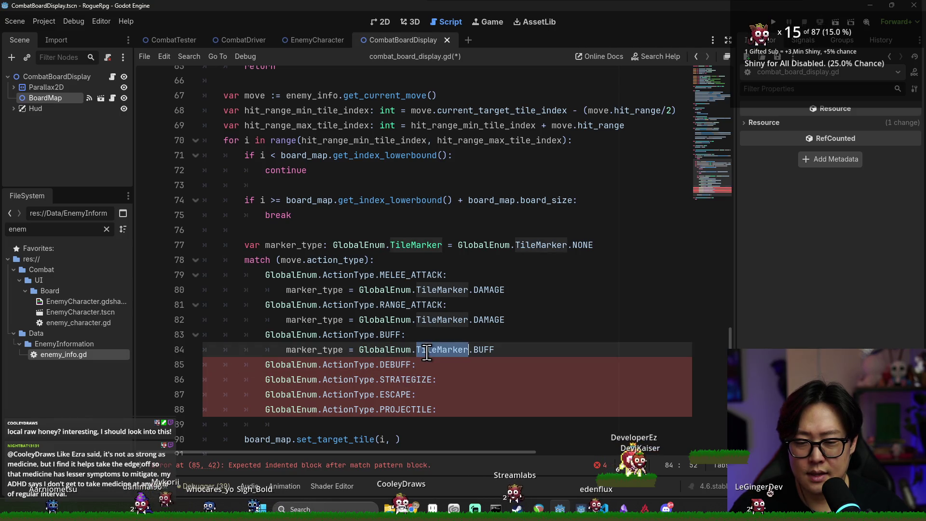
{"action": "double_click", "coordinate": [435, 379]}
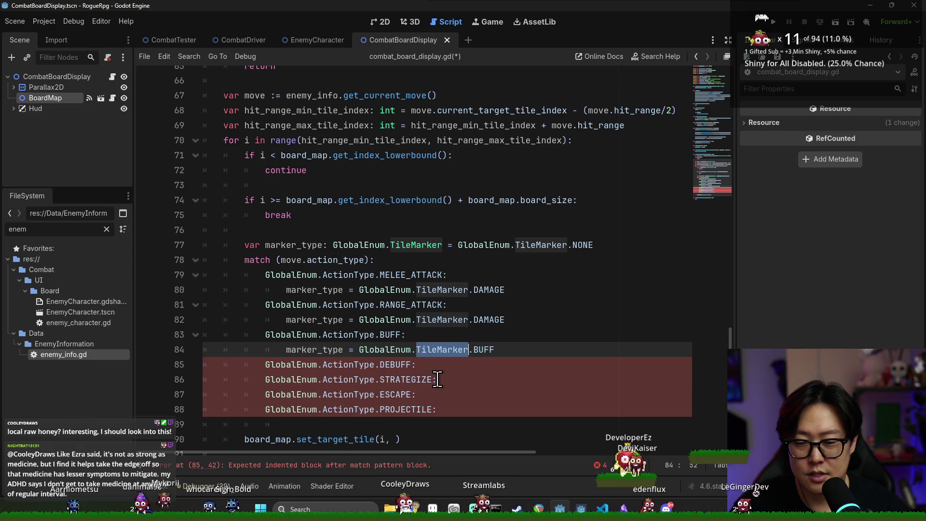
{"action": "triple_click", "coordinate": [437, 379]}
{"action": "double_click", "coordinate": [397, 394]}
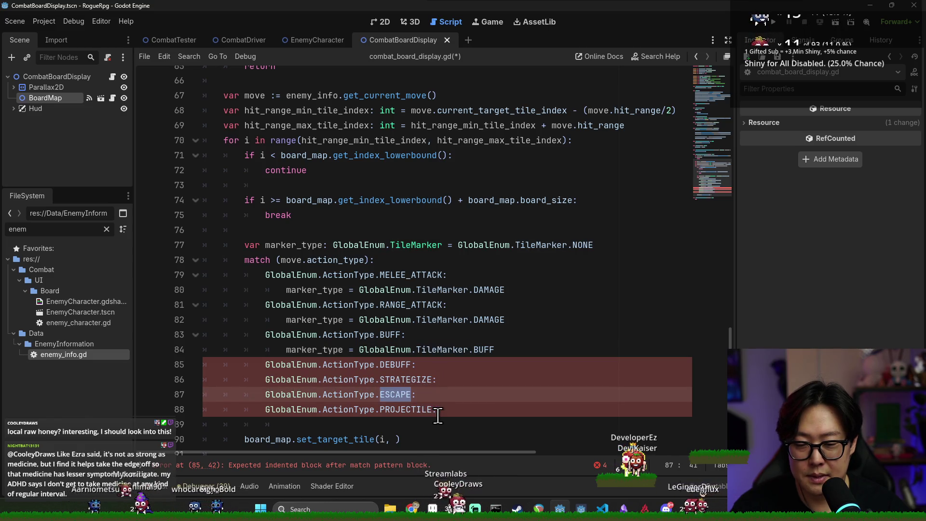
{"action": "left_click", "coordinate": [437, 410]}
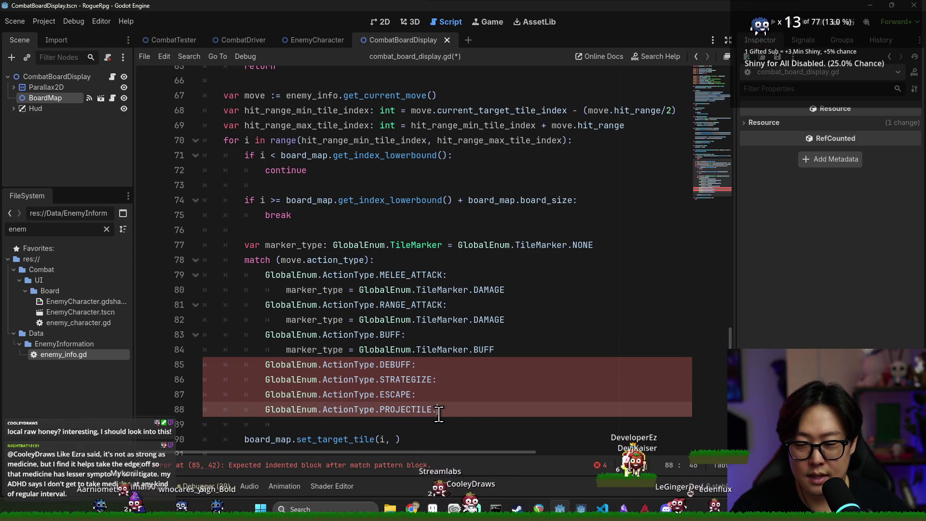
{"action": "triple_click", "coordinate": [393, 322]}
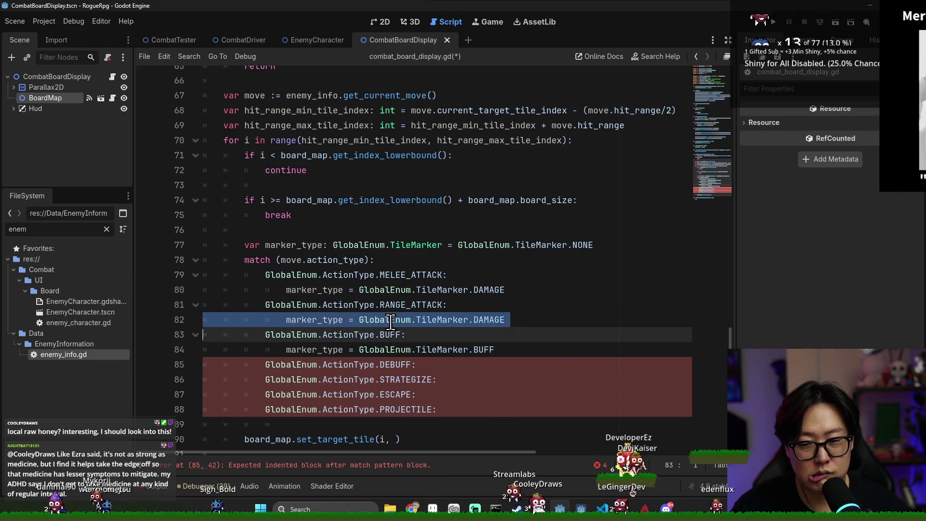
{"action": "left_click", "coordinate": [447, 410]}
{"action": "key", "text": "ctrl+s"}
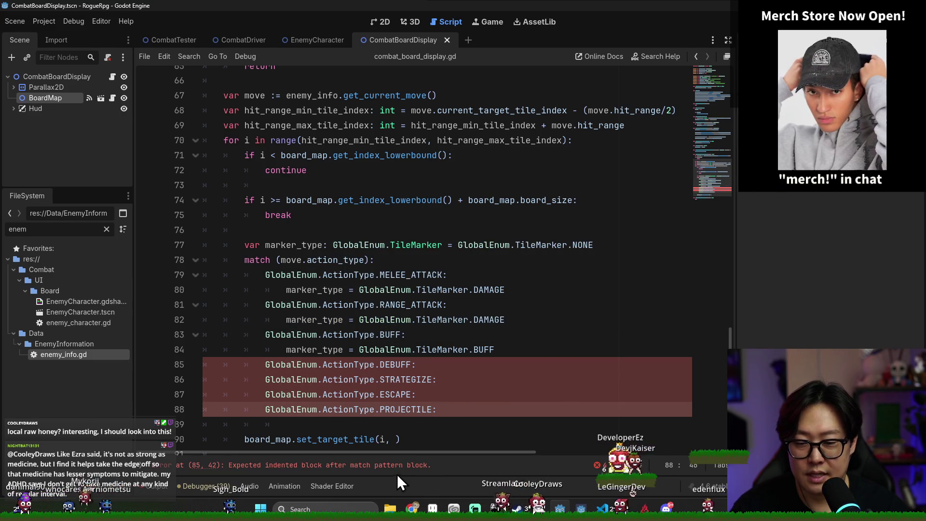
Add pass under the DEBUFF, STRATEGIZE, ESCAPE and PROJECTILE cases to fix the error, then save.
{"action": "left_click", "coordinate": [372, 465]}
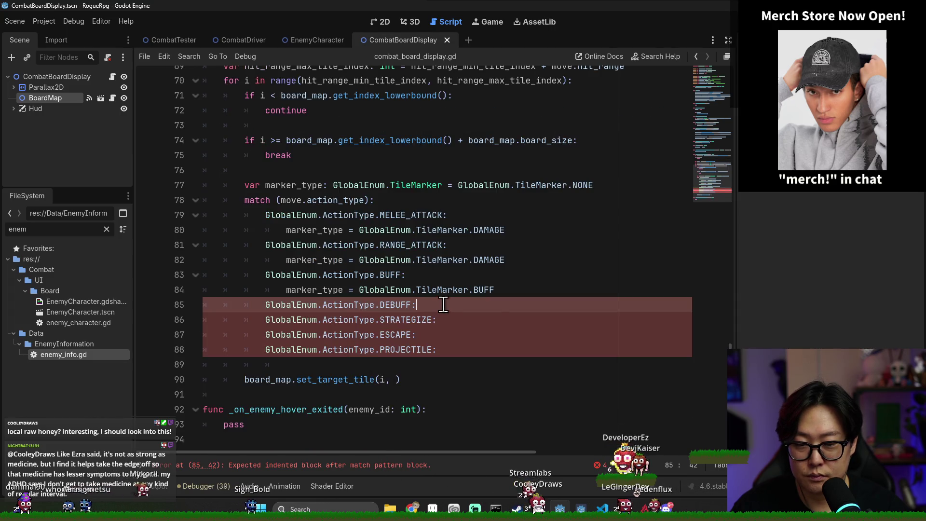
{"action": "key", "text": "Return"}
{"action": "type", "text": "pass"}
{"action": "left_click", "coordinate": [433, 335]}
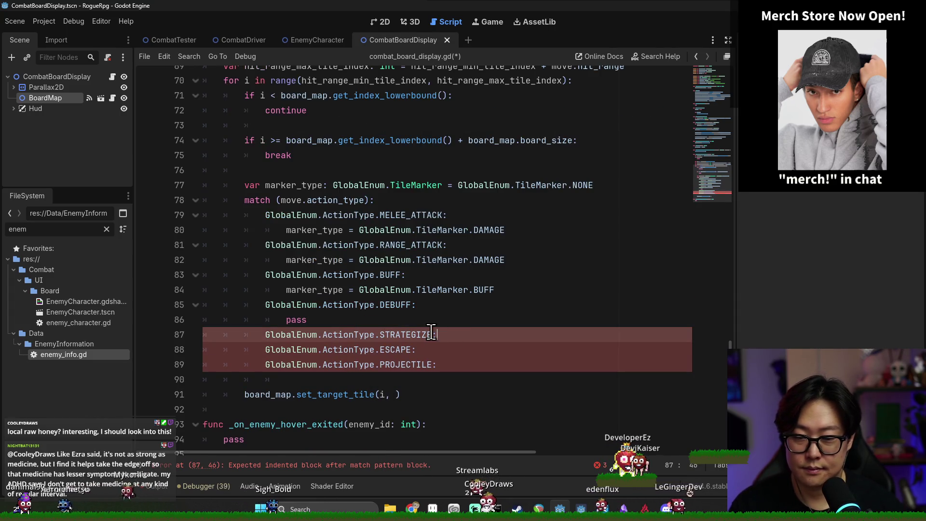
{"action": "key", "text": "Return"}
{"action": "type", "text": "pass"}
{"action": "left_click", "coordinate": [455, 365]}
{"action": "key", "text": "Return"}
{"action": "type", "text": "pass"}
{"action": "left_click", "coordinate": [335, 410]}
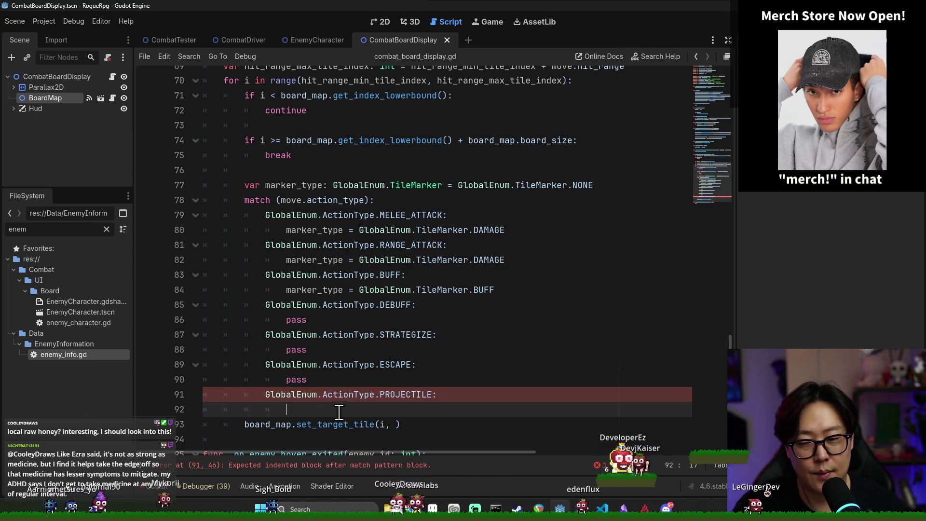
{"action": "type", "text": "s"}
{"action": "key", "text": "Return"}
{"action": "key", "text": "Return"}
{"action": "key", "text": "ctrl+s"}
Pass marker_type as the second argument of board_map.set_target_tile(i, marker_type).
{"action": "double_click", "coordinate": [292, 196]}
{"action": "key", "text": "ctrl+c"}
{"action": "scroll", "coordinate": [456, 377], "scroll_direction": "down", "scroll_amount": 2}
{"action": "left_click", "coordinate": [395, 376]}
{"action": "key", "text": "ctrl+v"}
{"action": "left_click", "coordinate": [332, 340]}
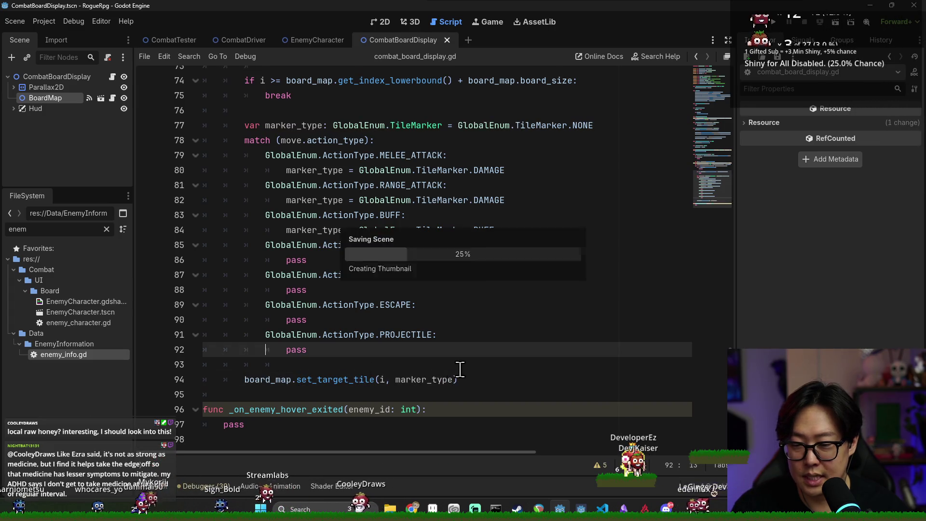
{"action": "double_click", "coordinate": [250, 380]}
{"action": "double_click", "coordinate": [322, 380]}
{"action": "double_click", "coordinate": [266, 379]}
Inspect the set_target_tile call in the _on_enemy_hover_exited function.
{"action": "scroll", "coordinate": [319, 357], "scroll_direction": "up", "scroll_amount": 3}
{"action": "scroll", "coordinate": [318, 357], "scroll_direction": "up", "scroll_amount": 3}
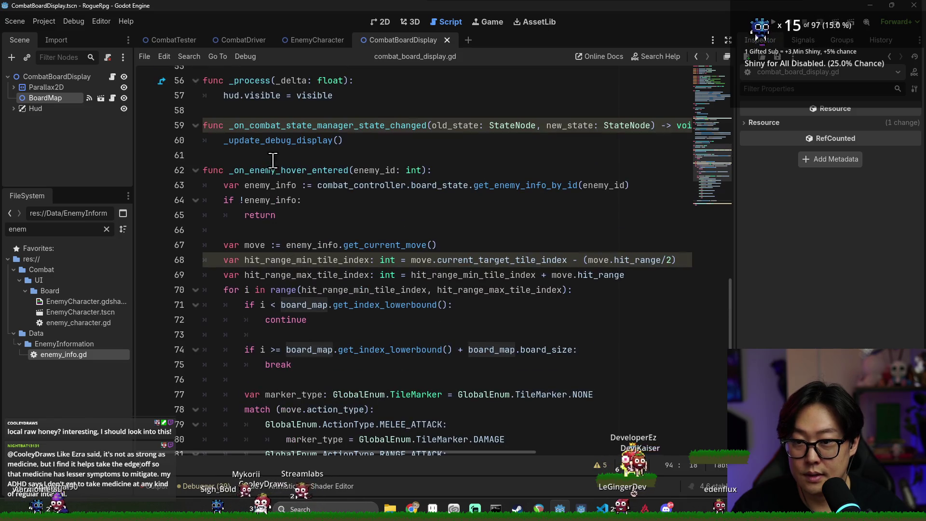
{"action": "double_click", "coordinate": [277, 171]}
{"action": "scroll", "coordinate": [274, 164], "scroll_direction": "down", "scroll_amount": 6}
{"action": "left_click", "coordinate": [318, 408]}
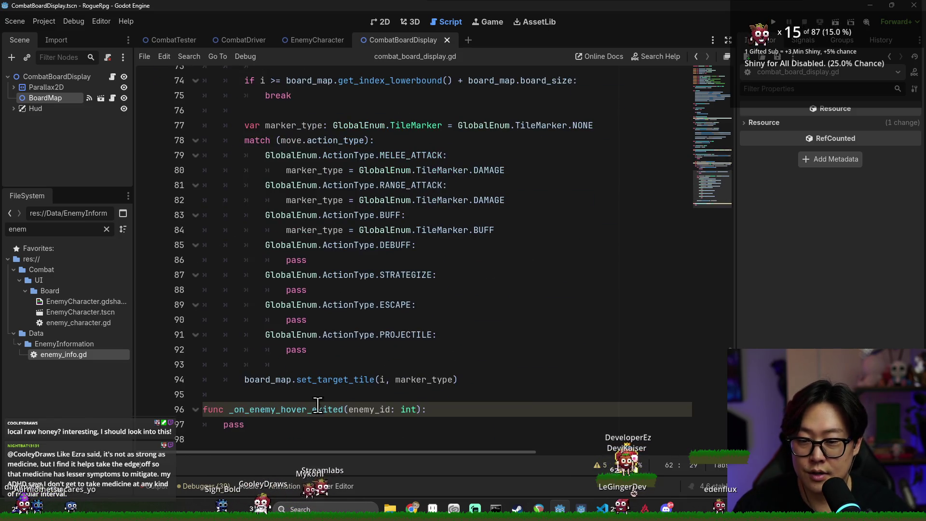
{"action": "left_click", "coordinate": [360, 365]}
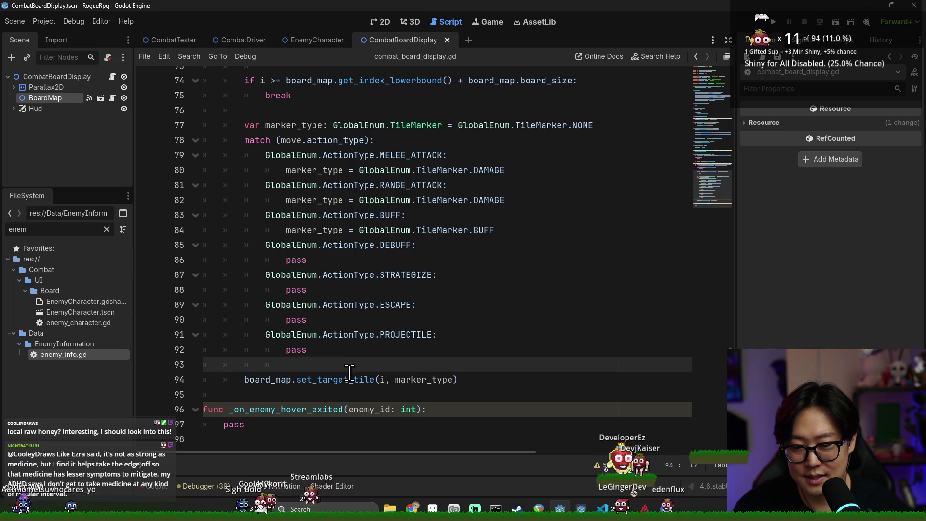
{"action": "left_click", "coordinate": [292, 379]}
{"action": "double_click", "coordinate": [337, 379]}
{"action": "double_click", "coordinate": [275, 380]}
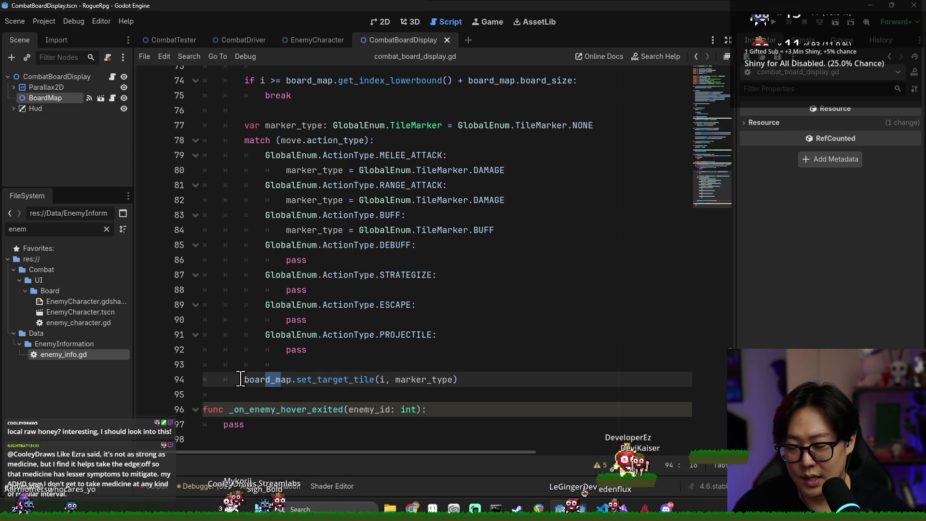
{"action": "double_click", "coordinate": [318, 380]}
{"action": "double_click", "coordinate": [282, 381]}
{"action": "double_click", "coordinate": [353, 379]}
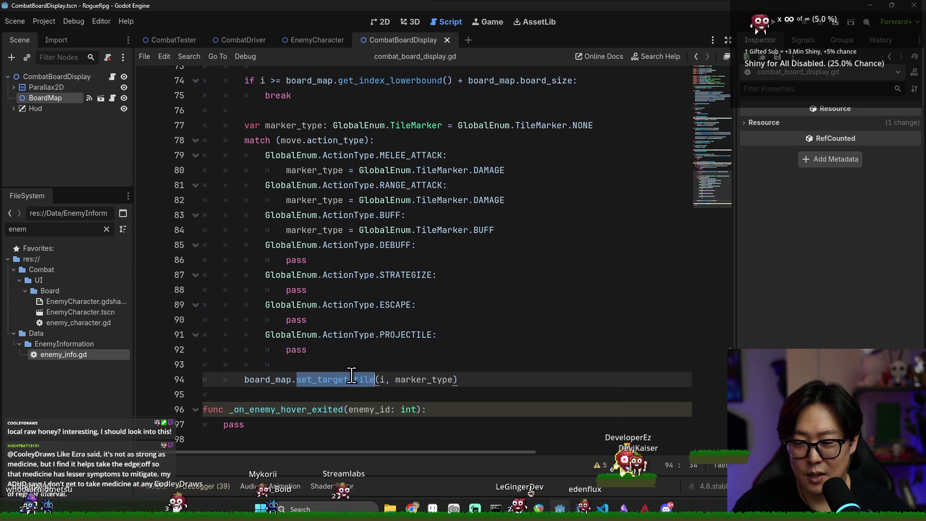
{"action": "scroll", "coordinate": [373, 398], "scroll_direction": "up", "scroll_amount": 3}
{"action": "scroll", "coordinate": [337, 394], "scroll_direction": "down", "scroll_amount": 3}
{"action": "scroll", "coordinate": [318, 391], "scroll_direction": "up", "scroll_amount": 3}
{"action": "scroll", "coordinate": [317, 389], "scroll_direction": "up", "scroll_amount": 5}
{"action": "scroll", "coordinate": [259, 297], "scroll_direction": "down", "scroll_amount": 8}
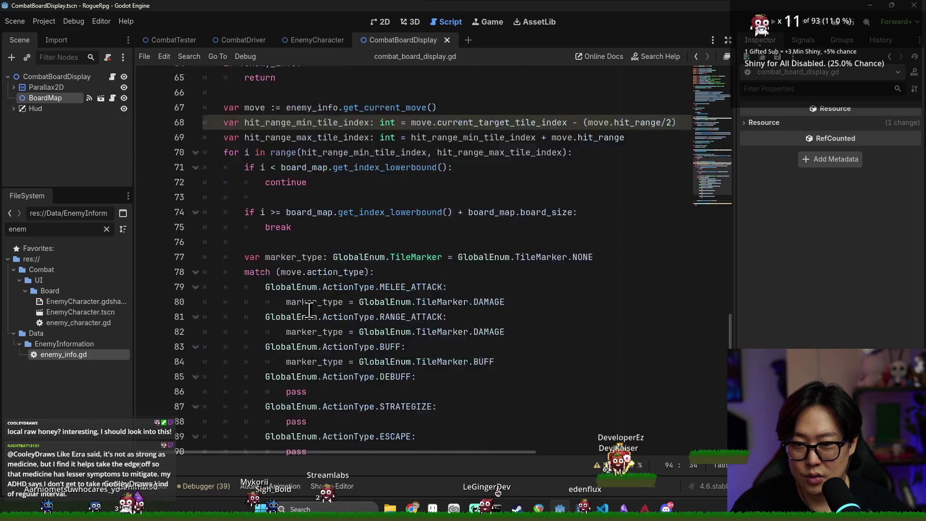
Open set_target_tile's definition in board_map.gd, remove a duplicate blank line, and save.
{"action": "left_click", "coordinate": [318, 381], "text": "ctrl"}
{"action": "scroll", "coordinate": [346, 349], "scroll_direction": "down", "scroll_amount": 2}
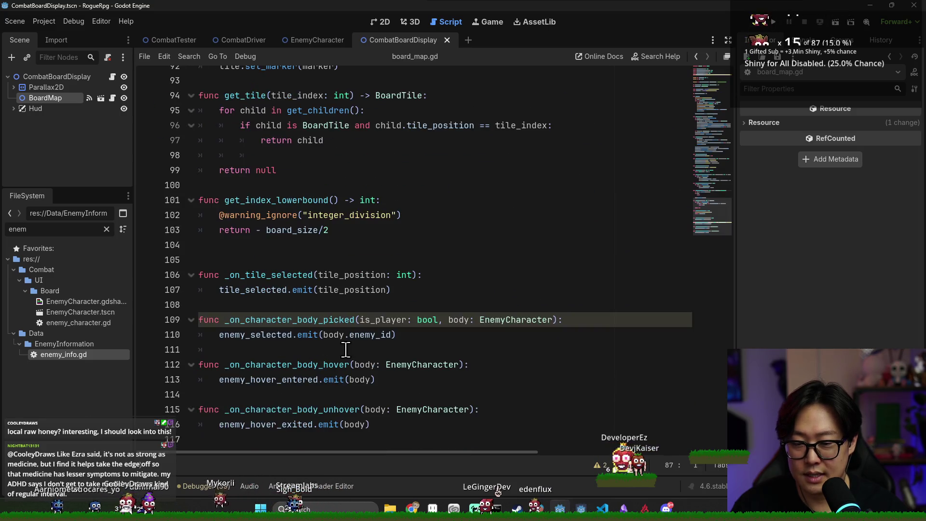
{"action": "left_click", "coordinate": [439, 259]}
{"action": "key", "text": "BackSpace"}
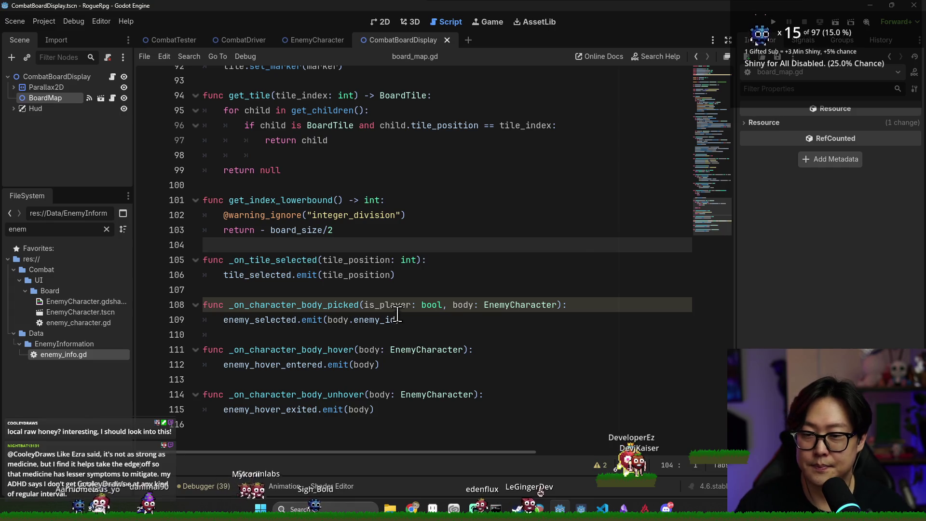
{"action": "scroll", "coordinate": [280, 306], "scroll_direction": "up", "scroll_amount": 2}
{"action": "key", "text": "ctrl+s"}
Declare a new clear_target_tile function and place it below set_target_tile.
{"action": "left_click", "coordinate": [300, 230]}
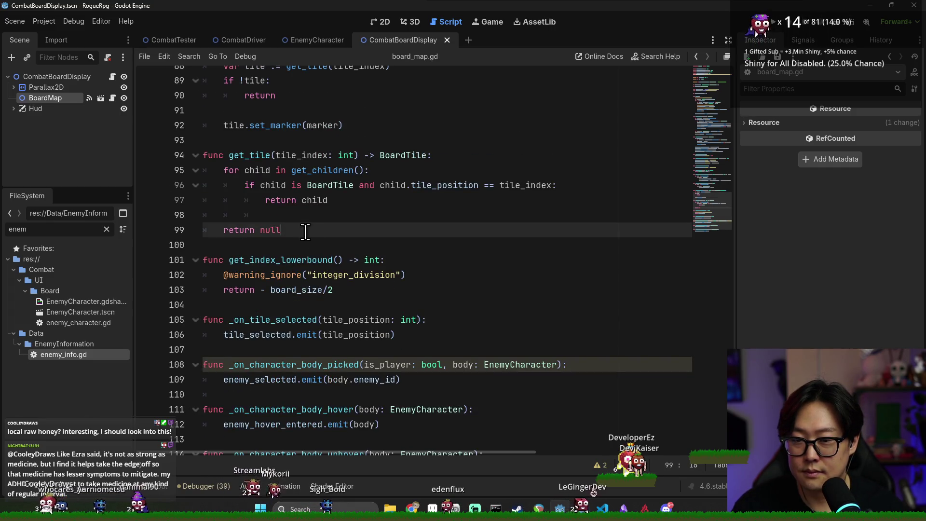
{"action": "key", "text": "Return"}
{"action": "key", "text": "Return"}
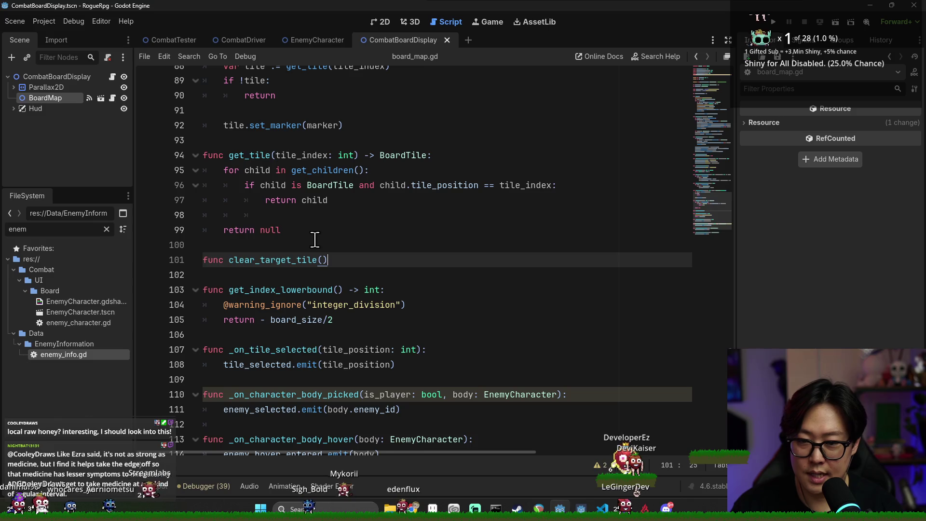
{"action": "type", "text": ":"}
{"action": "key", "text": "Return"}
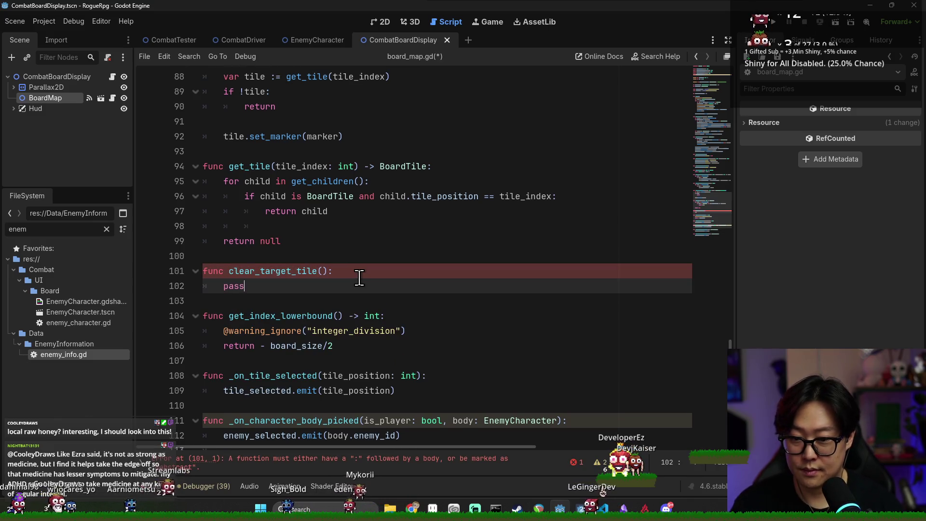
{"action": "key", "text": "shift+Up"}
{"action": "key", "text": "shift+Up"}
{"action": "scroll", "coordinate": [367, 293], "scroll_direction": "up", "scroll_amount": 4}
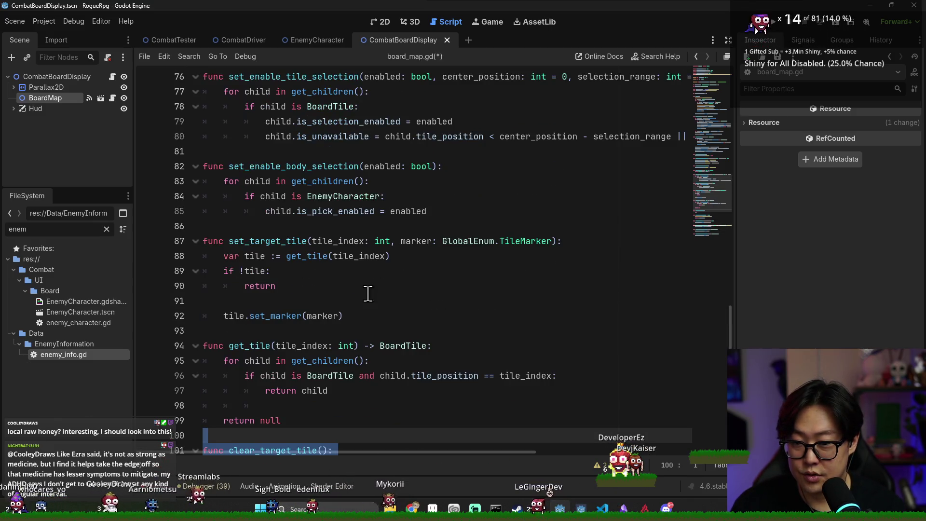
{"action": "left_click", "coordinate": [372, 316]}
{"action": "key", "text": "Return"}
{"action": "type", "text": "\\"}
{"action": "key", "text": "Return"}
{"action": "key", "text": "ctrl+v"}
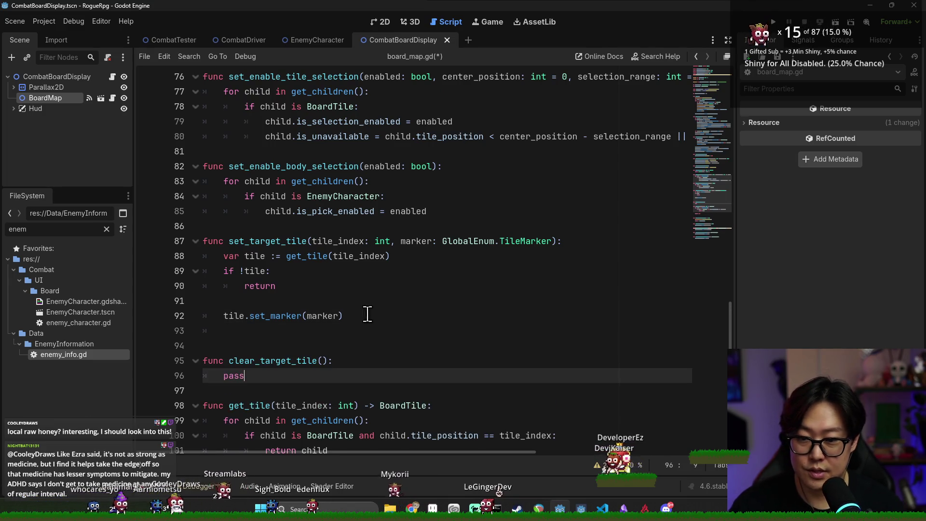
Remove the extra blank lines around clear_target_tile and save board_map.gd.
{"action": "scroll", "coordinate": [238, 215], "scroll_direction": "down", "scroll_amount": 3}
{"action": "left_click", "coordinate": [237, 214]}
{"action": "key", "text": "BackSpace"}
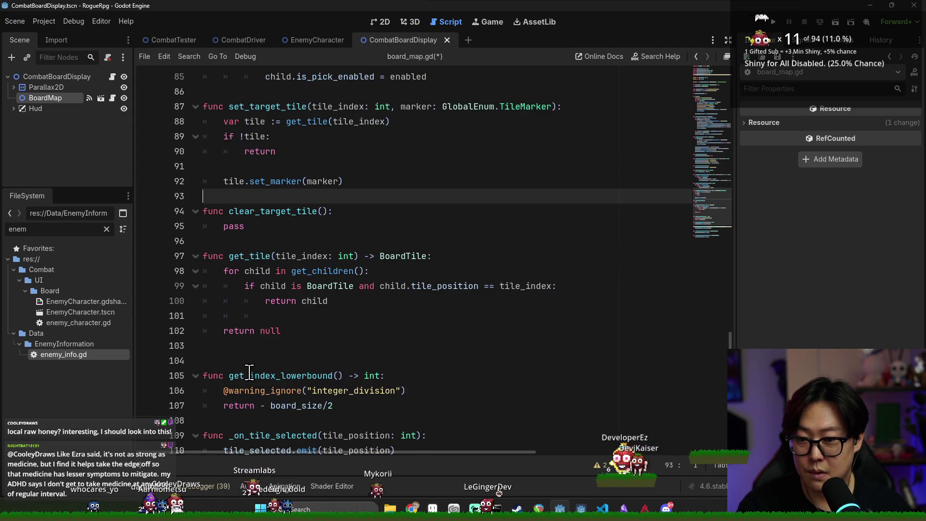
{"action": "left_click", "coordinate": [250, 360]}
{"action": "key", "text": "BackSpace"}
{"action": "key", "text": "ctrl+s"}
Copy get_tile's child loop into clear_target_tile, dropping the tile_position condition.
{"action": "left_click", "coordinate": [324, 211]}
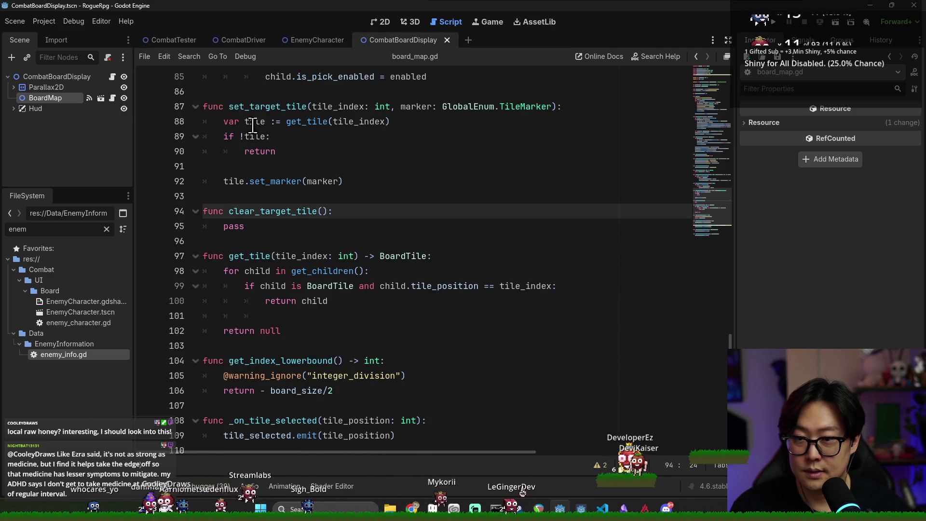
{"action": "double_click", "coordinate": [255, 121]}
{"action": "left_click", "coordinate": [358, 211]}
{"action": "key", "text": "Return"}
{"action": "type", "text": "for"}
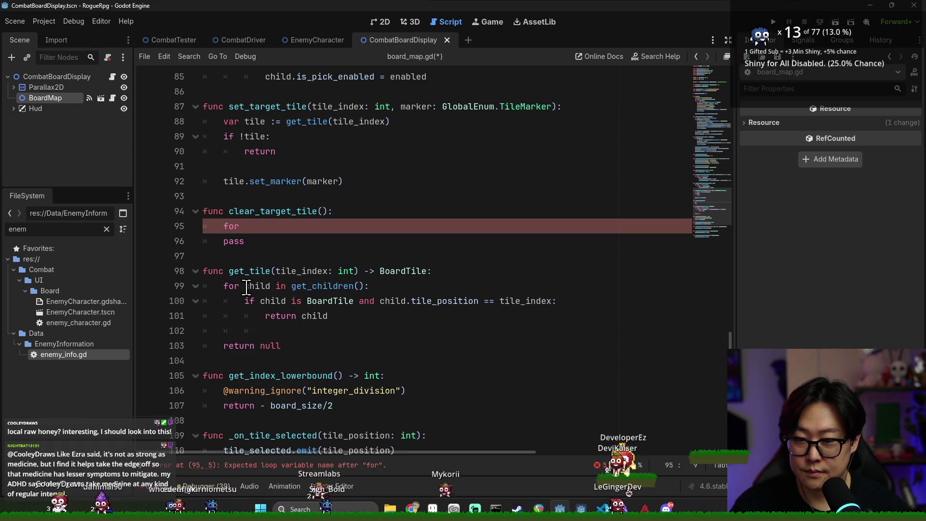
{"action": "left_click", "coordinate": [223, 286]}
{"action": "left_click", "coordinate": [361, 316], "text": "shift"}
{"action": "left_click", "coordinate": [270, 226]}
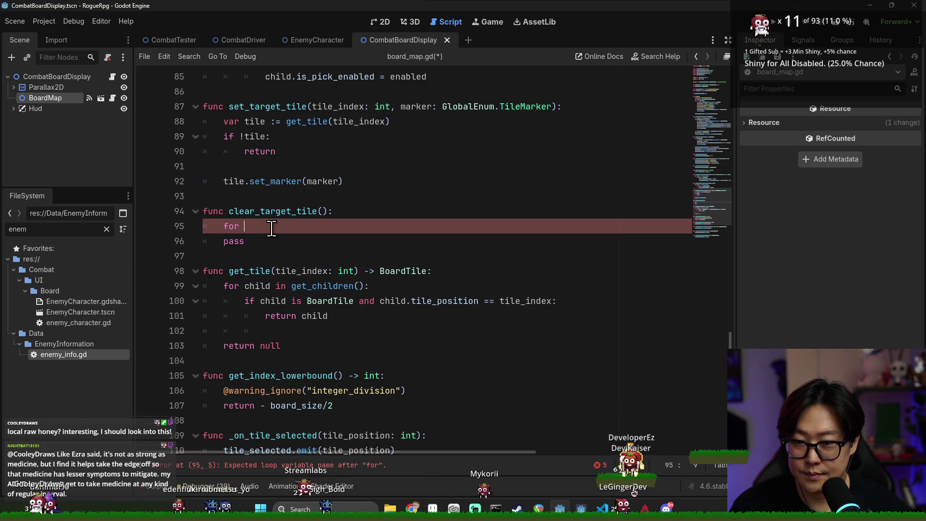
{"action": "key", "text": "ctrl+v"}
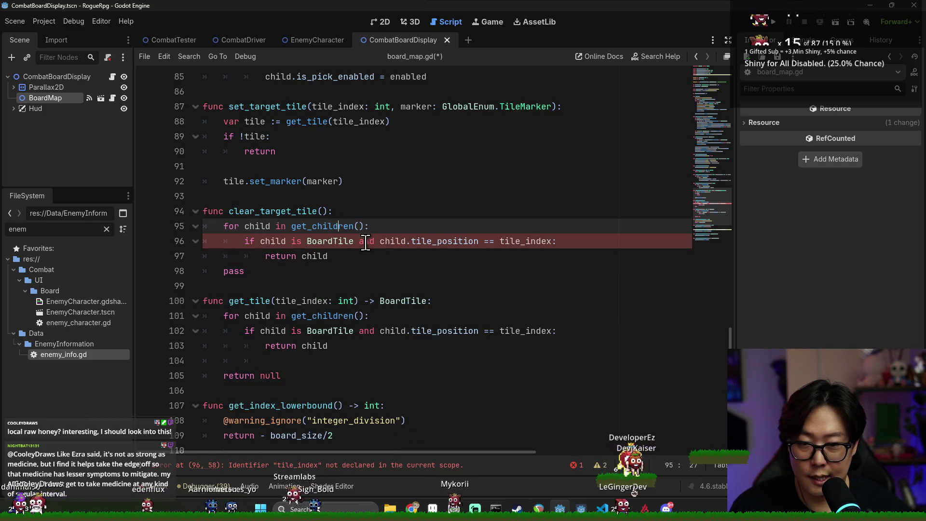
{"action": "left_click", "coordinate": [353, 241]}
{"action": "left_click", "coordinate": [552, 242], "text": "shift"}
{"action": "key", "text": "BackSpace"}
{"action": "type", "text": "e"}
Make the loop body call set_marker(GlobalEnum.TileMarker.NONE) and save.
{"action": "left_click", "coordinate": [315, 255]}
{"action": "left_click", "coordinate": [281, 182]}
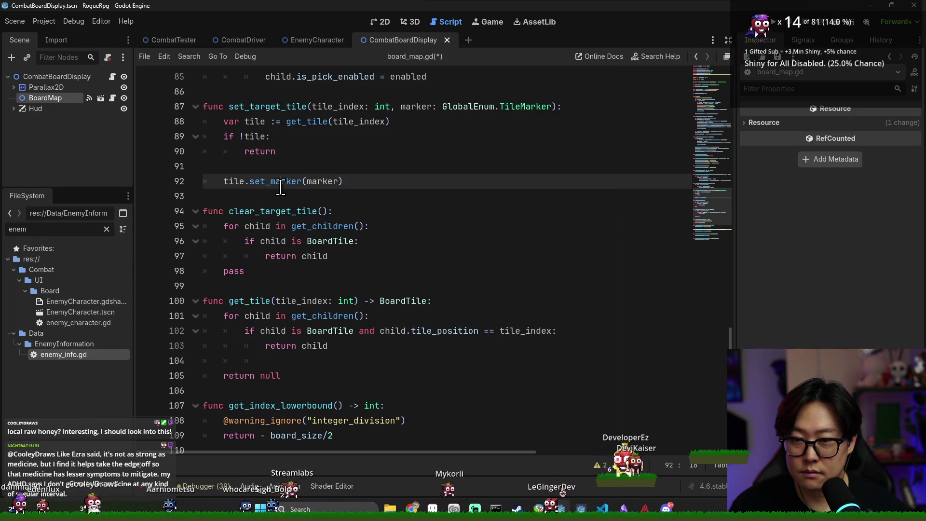
{"action": "double_click", "coordinate": [267, 255]}
{"action": "double_click", "coordinate": [247, 182]}
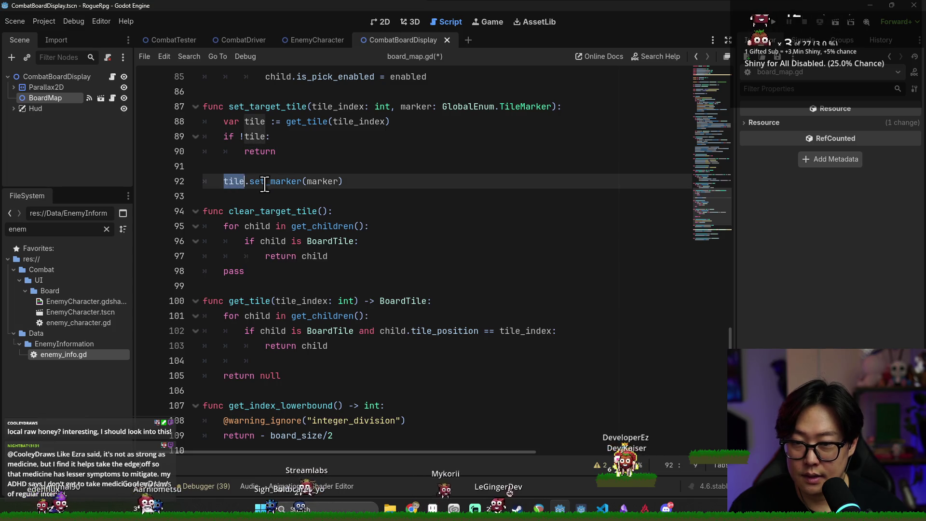
{"action": "left_click", "coordinate": [275, 256]}
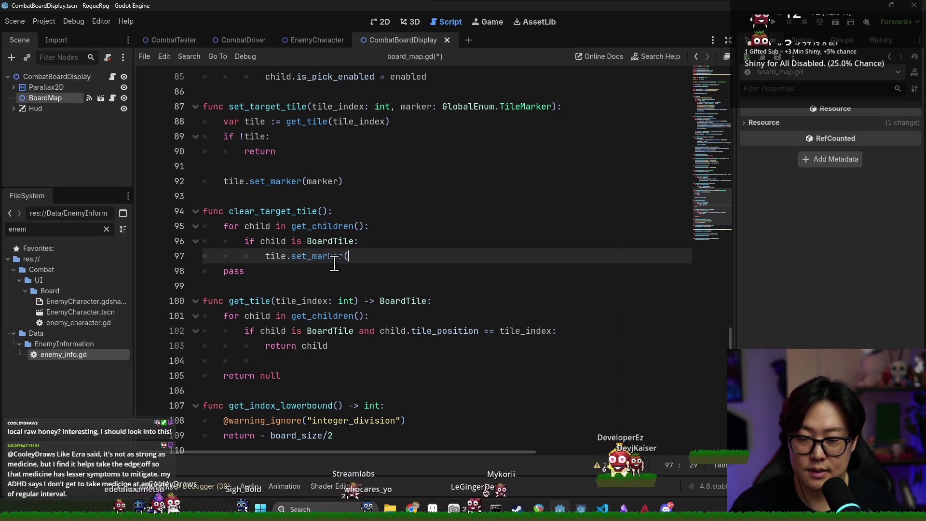
{"action": "double_click", "coordinate": [276, 256]}
{"action": "left_click", "coordinate": [435, 258]}
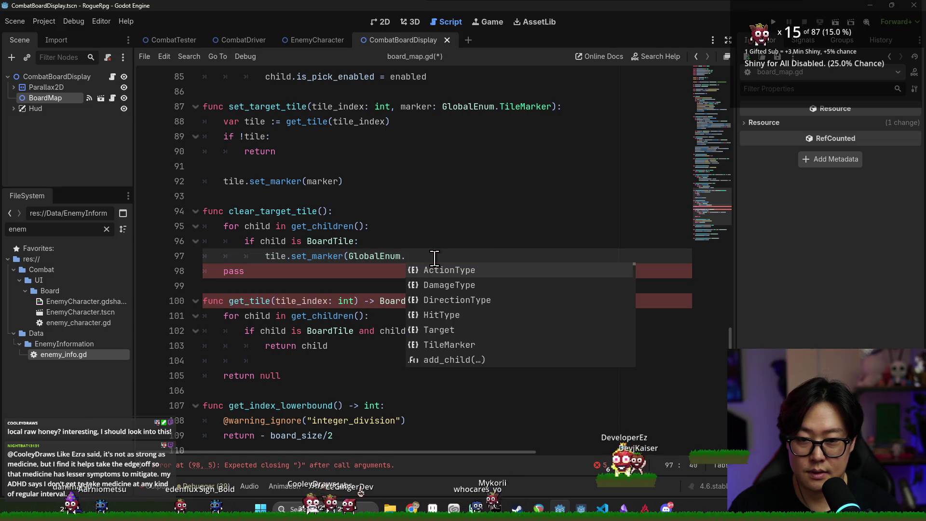
{"action": "type", "text": "Ti"}
{"action": "key", "text": "Return"}
{"action": "type", "text": "."}
{"action": "key", "text": "Return"}
{"action": "type", "text": ")"}
{"action": "key", "text": "ctrl+s"}
Delete the leftover pass line, rename the loop call target to child, and save.
{"action": "mouse_move", "coordinate": [245, 271]}
{"action": "left_mouse_down"}
{"action": "mouse_move", "coordinate": [232, 267]}
{"action": "mouse_move", "coordinate": [490, 256]}
{"action": "left_mouse_up"}
{"action": "key", "text": "BackSpace"}
{"action": "key", "text": "ctrl+s"}
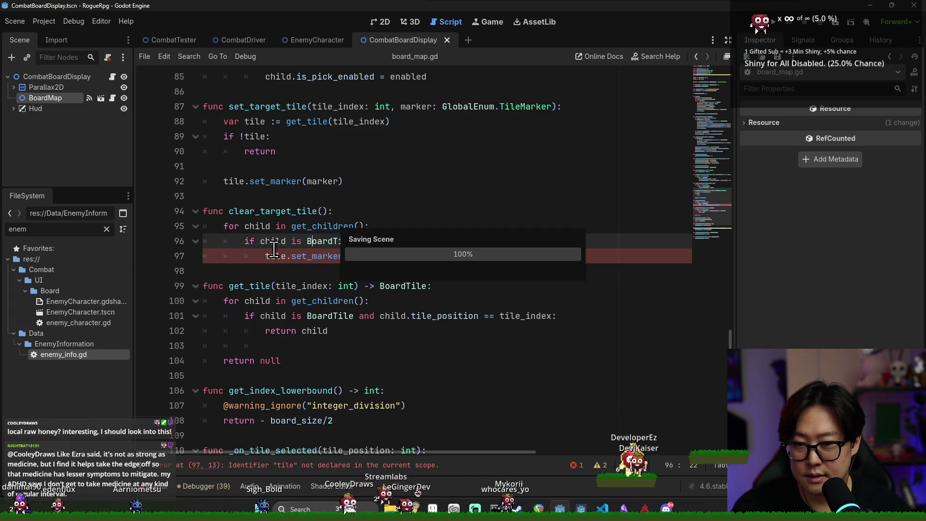
{"action": "double_click", "coordinate": [280, 259]}
{"action": "type", "text": "child"}
{"action": "key", "text": "ctrl+s"}
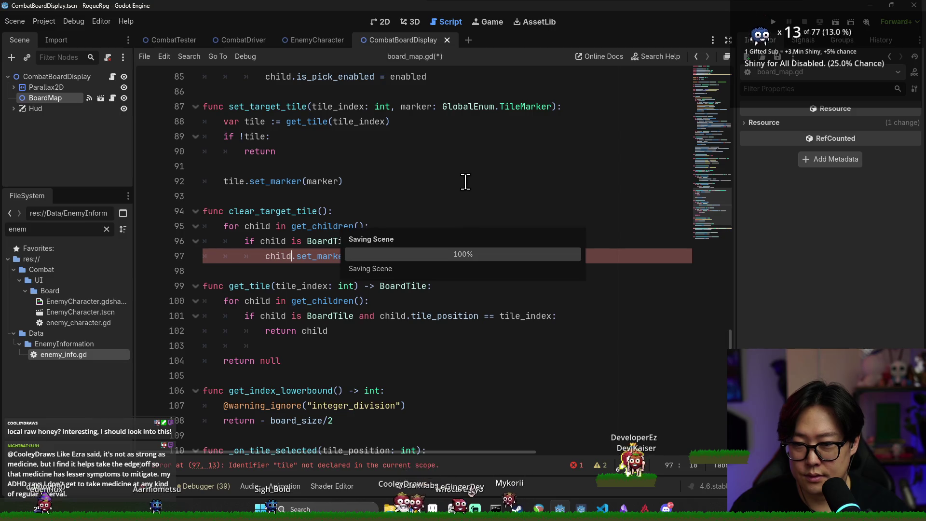
Switch back to combat_board_display.gd and save it.
{"action": "left_click", "coordinate": [465, 182]}
{"action": "left_click", "coordinate": [269, 211]}
{"action": "key", "text": "alt+Left"}
{"action": "key", "text": "ctrl+s"}
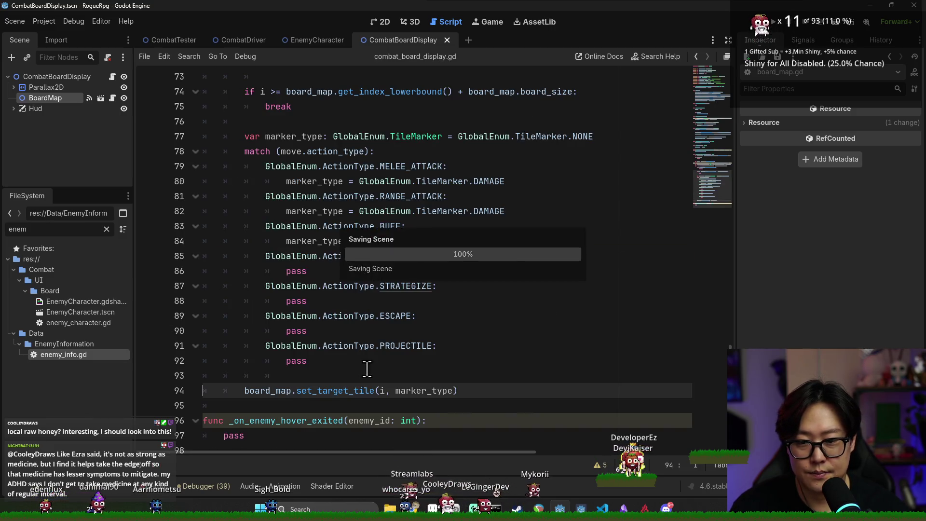
Add a new clear_target_tile() line at the start of the hover-entered handler.
{"action": "key", "text": "alt+Left"}
{"action": "scroll", "coordinate": [452, 142], "scroll_direction": "up", "scroll_amount": 1}
{"action": "key", "text": "ctrl+s"}
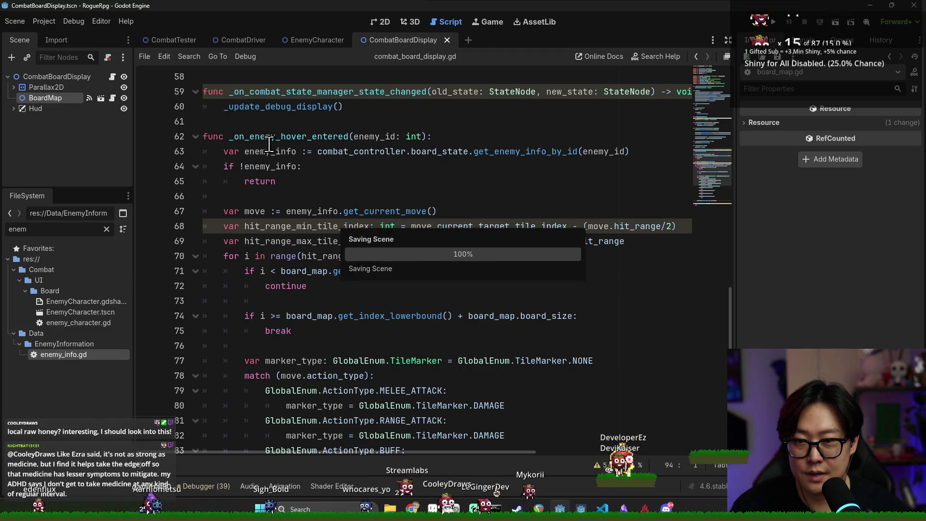
{"action": "left_click", "coordinate": [452, 141]}
{"action": "scroll", "coordinate": [473, 170], "scroll_direction": "down", "scroll_amount": 5}
{"action": "scroll", "coordinate": [455, 228], "scroll_direction": "up", "scroll_amount": 6}
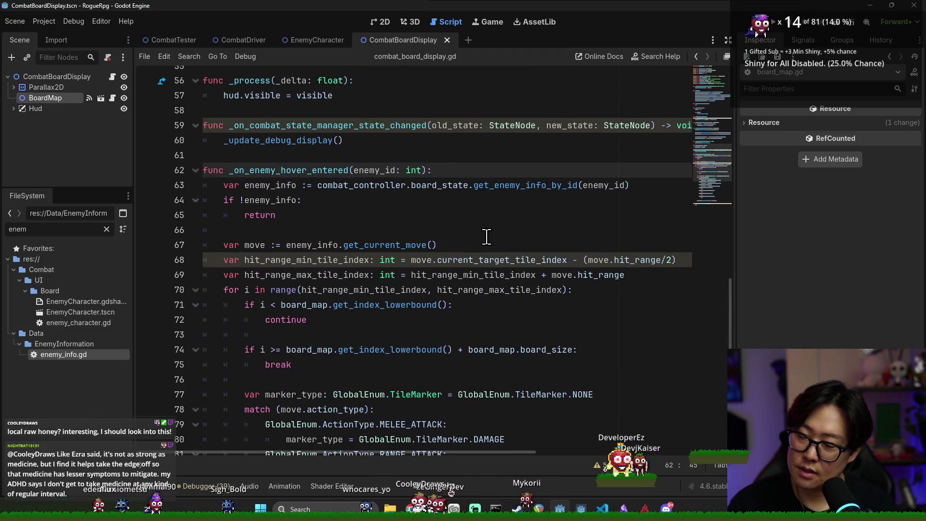
{"action": "key", "text": "Return"}
{"action": "type", "text": "clear_target_tile"}
{"action": "type", "text": ")"}
{"action": "scroll", "coordinate": [289, 338], "scroll_direction": "down", "scroll_amount": 6}
Prefix line 63's call with 'board_map.', copied from line 95, and save.
{"action": "double_click", "coordinate": [263, 394]}
{"action": "key", "text": "ctrl+c"}
{"action": "scroll", "coordinate": [290, 289], "scroll_direction": "up", "scroll_amount": 5}
{"action": "left_click", "coordinate": [224, 140]}
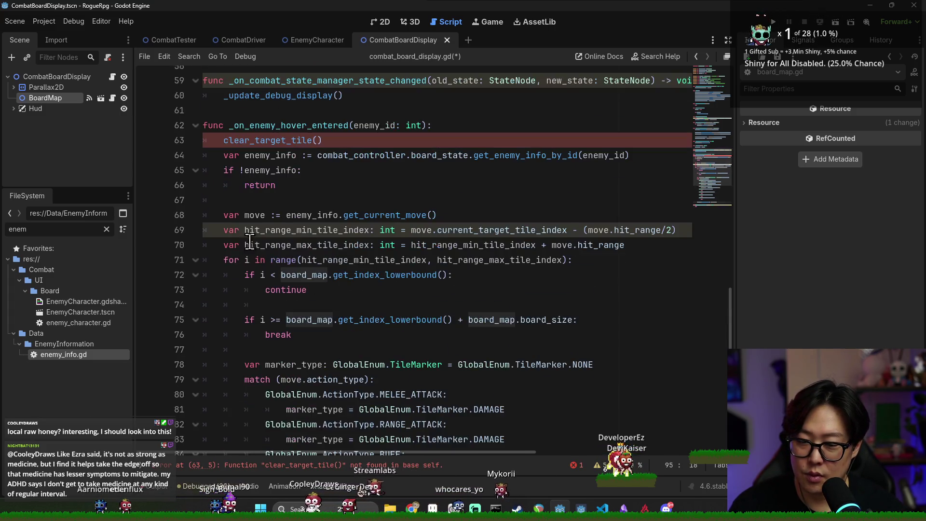
{"action": "key", "text": "ctrl+v"}
{"action": "type", "text": "."}
{"action": "key", "text": "ctrl+s"}
Replace pass on line 98 with board_map.clear_target_tile() and save the script.
{"action": "left_click_drag", "start_coordinate": [224, 140], "coordinate": [403, 146]}
{"action": "key", "text": "ctrl+c"}
{"action": "scroll", "coordinate": [403, 146], "scroll_direction": "down", "scroll_amount": 5}
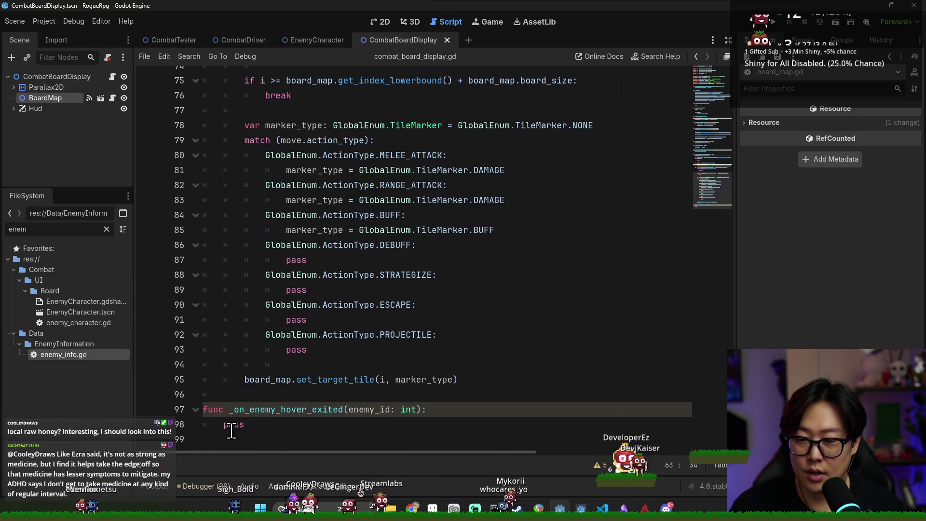
{"action": "double_click", "coordinate": [234, 424]}
{"action": "key", "text": "ctrl+v"}
{"action": "key", "text": "ctrl+s"}
Review the script, then switch the editor to the CombatBoardDisplay 2D scene view.
{"action": "left_click", "coordinate": [321, 199]}
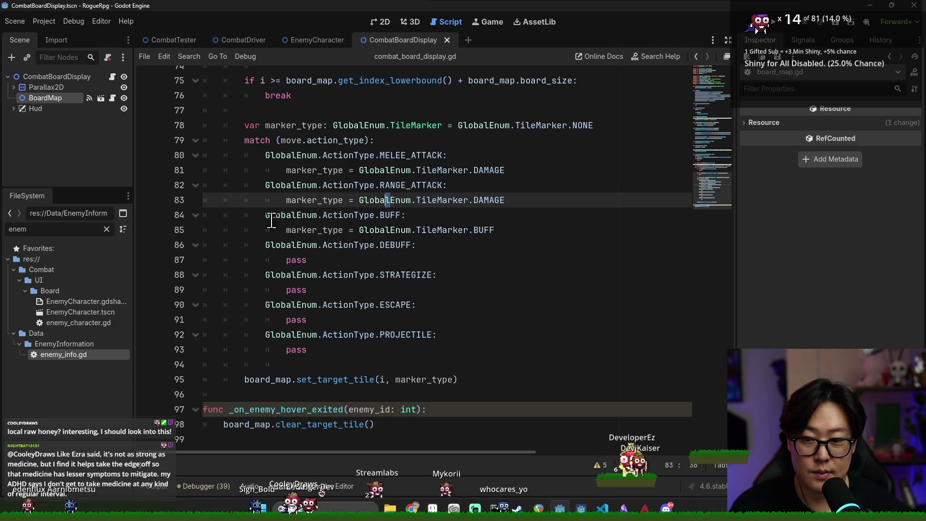
{"action": "left_click", "coordinate": [323, 169]}
{"action": "scroll", "coordinate": [444, 266], "scroll_direction": "up", "scroll_amount": 3}
{"action": "scroll", "coordinate": [449, 273], "scroll_direction": "down", "scroll_amount": 3}
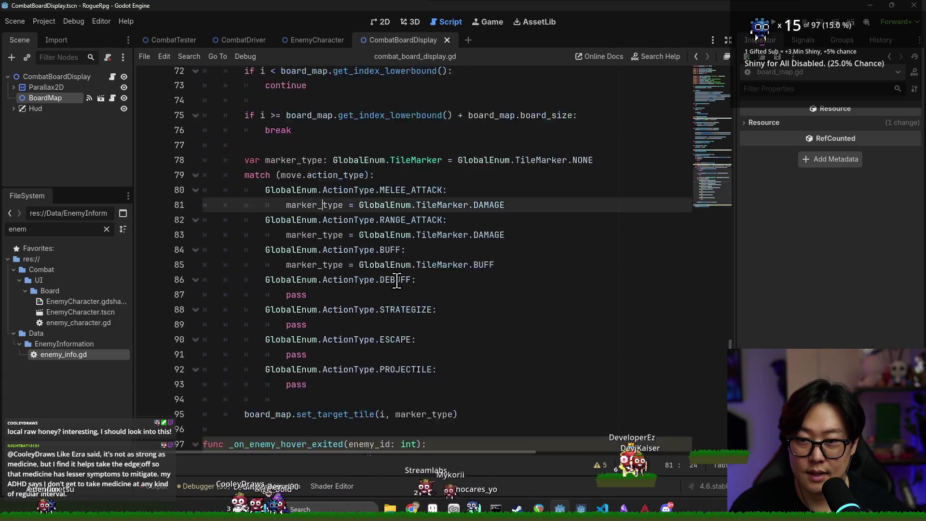
{"action": "left_click", "coordinate": [296, 410]}
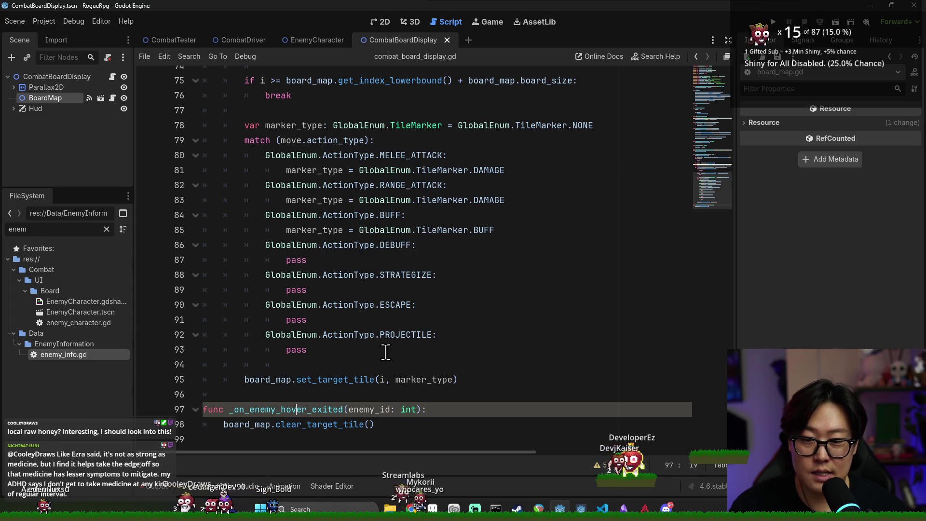
{"action": "scroll", "coordinate": [244, 82], "scroll_direction": "up", "scroll_amount": 2}
{"action": "left_click", "coordinate": [243, 82]}
{"action": "left_click", "coordinate": [388, 23]}
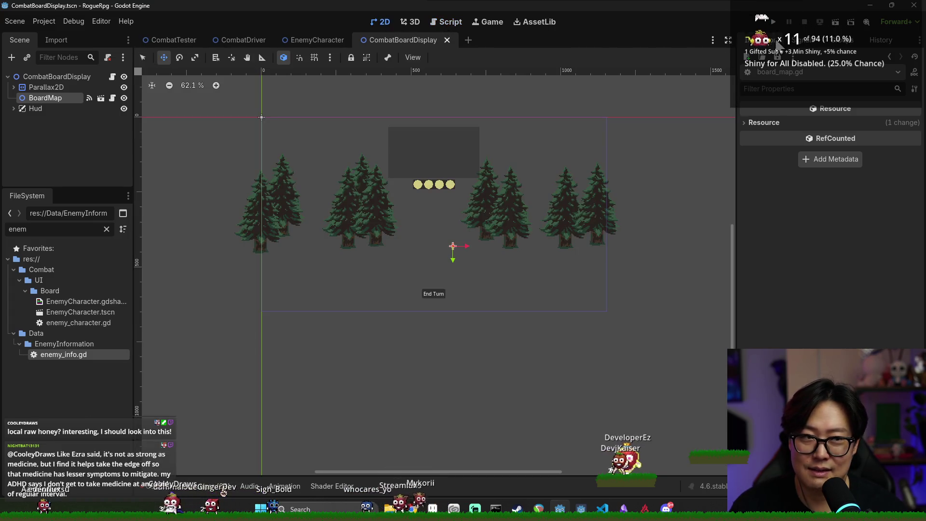
Run the game, stop at the parser error, and add 'return' on line 13 of enemy_info.gd.
{"action": "left_click", "coordinate": [770, 24]}
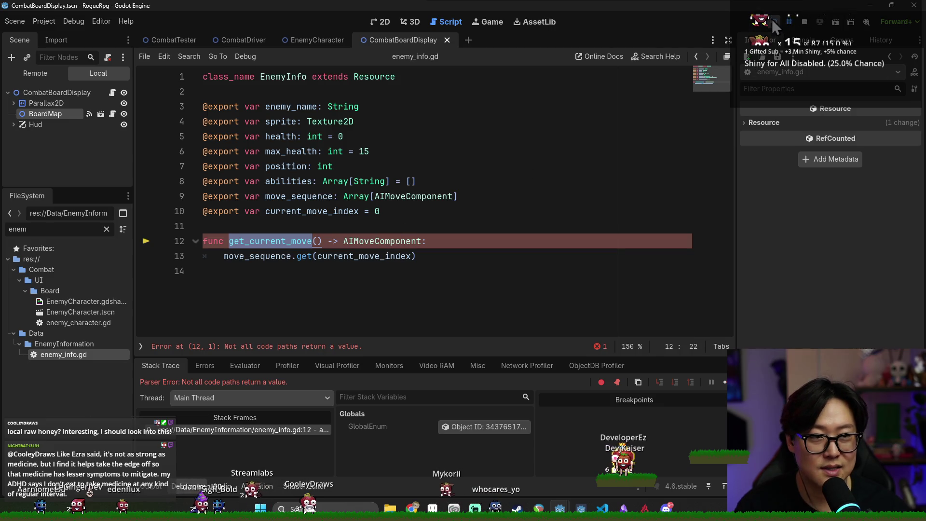
{"action": "key", "text": "F8"}
{"action": "left_click", "coordinate": [223, 257]}
{"action": "type", "text": "return"}
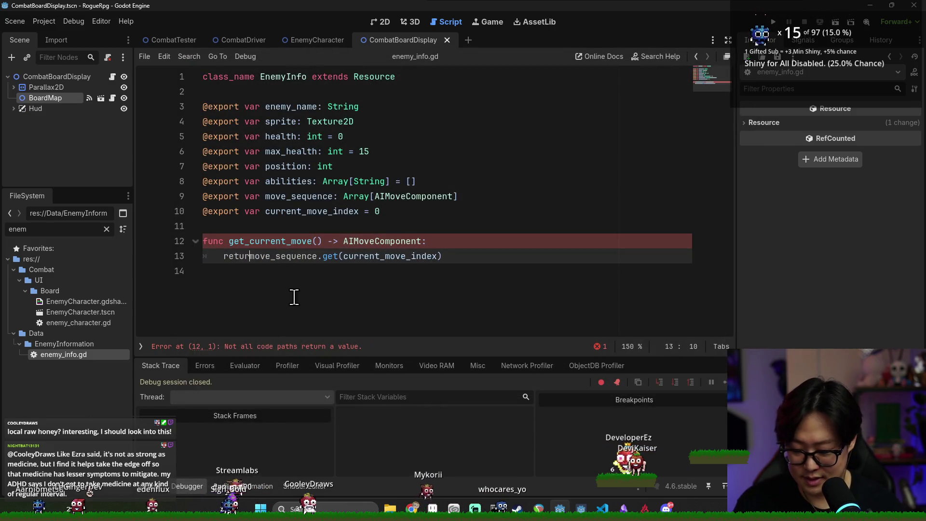
{"action": "key", "text": "ctrl+s"}
Rerun the game, start the basic_melee_n_range encounter, close it, and save the scene.
{"action": "key", "text": "F5"}
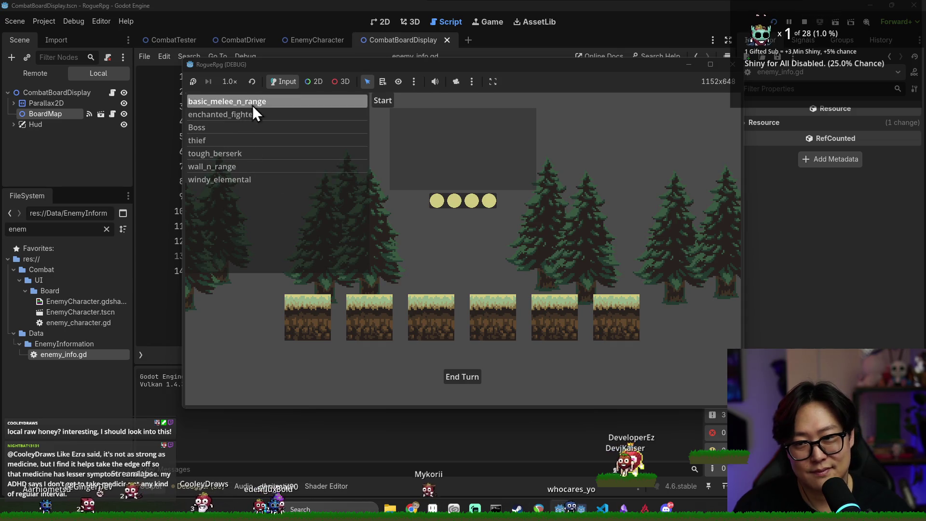
{"action": "left_click", "coordinate": [238, 103]}
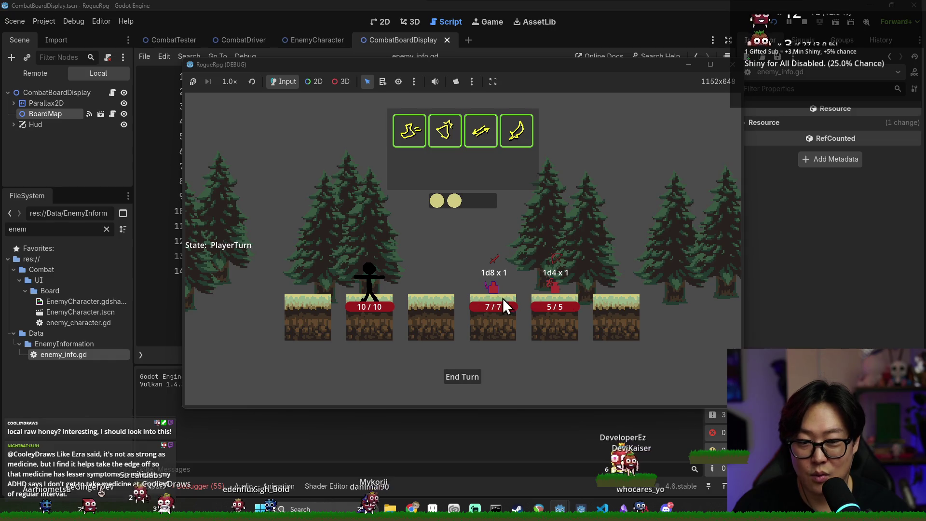
{"action": "key", "text": "F8"}
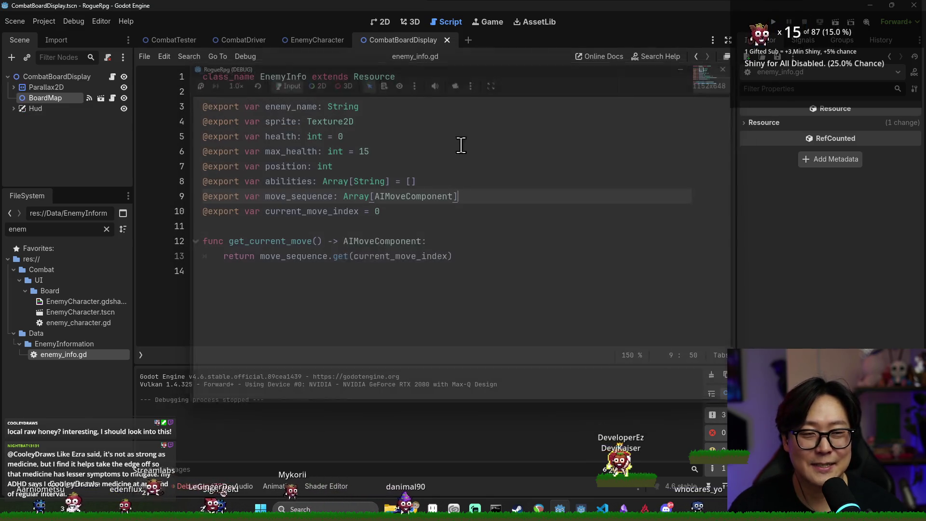
{"action": "key", "text": "ctrl+s"}
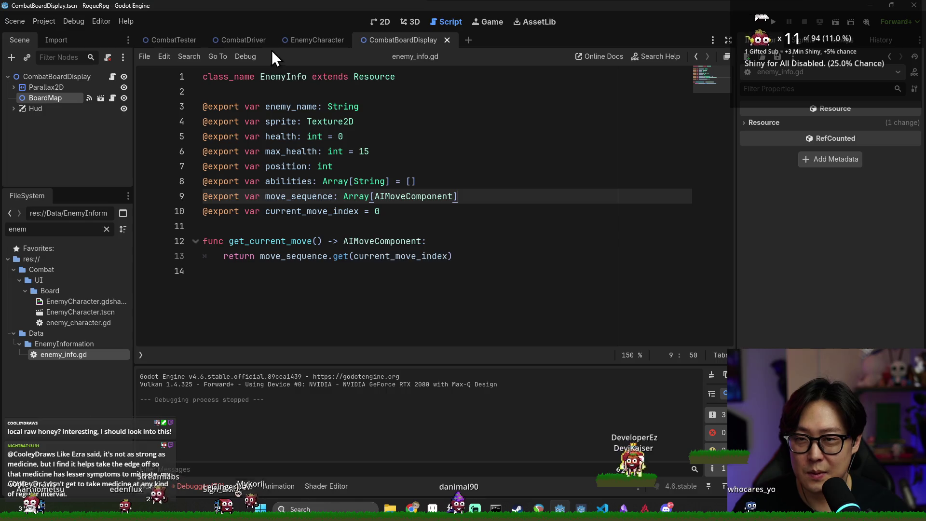
Check the hover_entered signal declared in enemy_character.gd.
{"action": "left_click", "coordinate": [308, 41]}
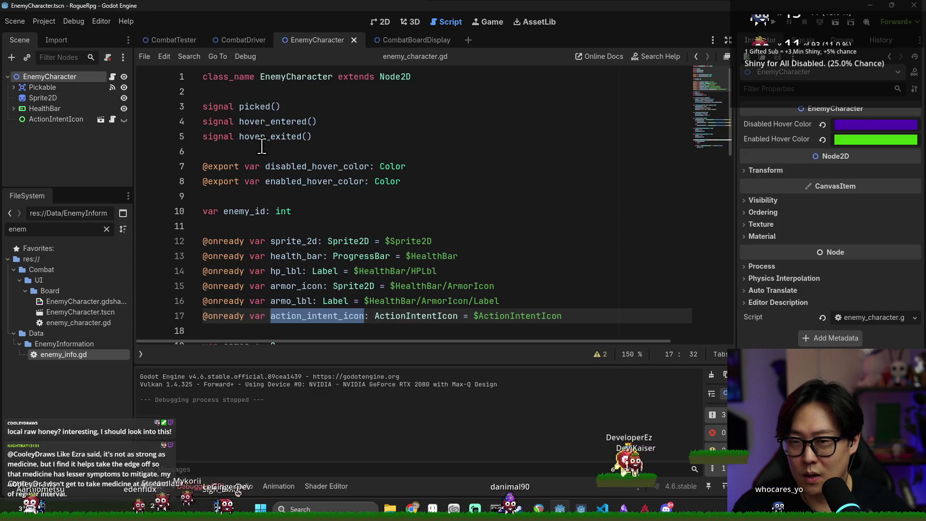
{"action": "double_click", "coordinate": [291, 125]}
{"action": "scroll", "coordinate": [340, 220], "scroll_direction": "down", "scroll_amount": 13}
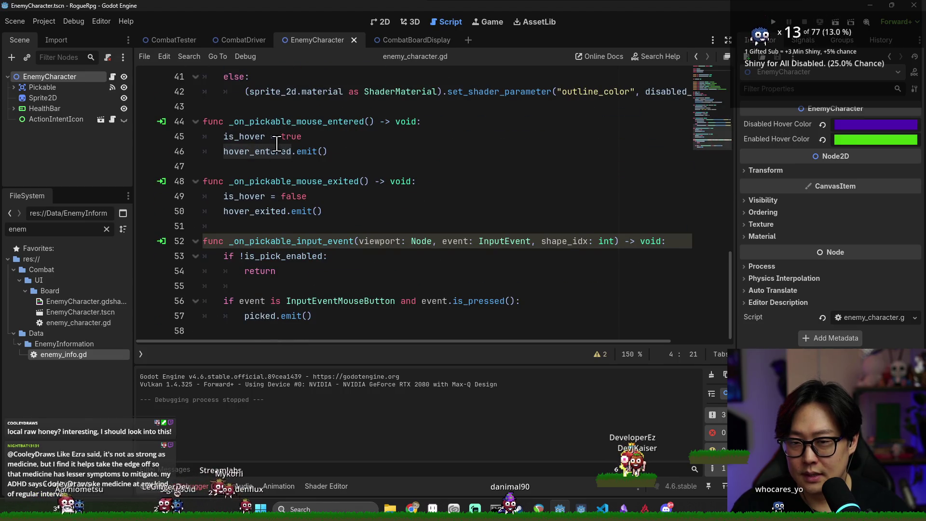
Set a breakpoint on line 63 of combat_board_display.gd and launch the game with F5.
{"action": "left_click", "coordinate": [229, 40]}
{"action": "left_click", "coordinate": [107, 175]}
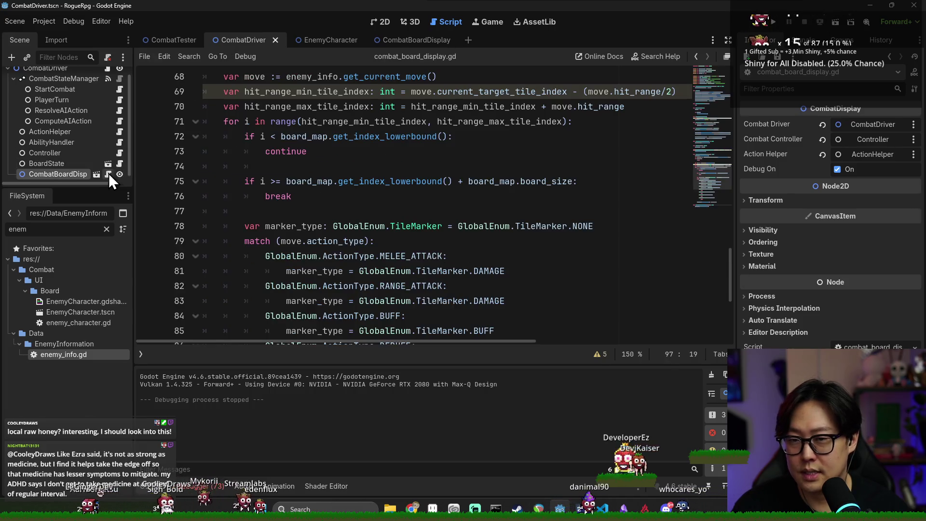
{"action": "key", "text": "ctrl+s"}
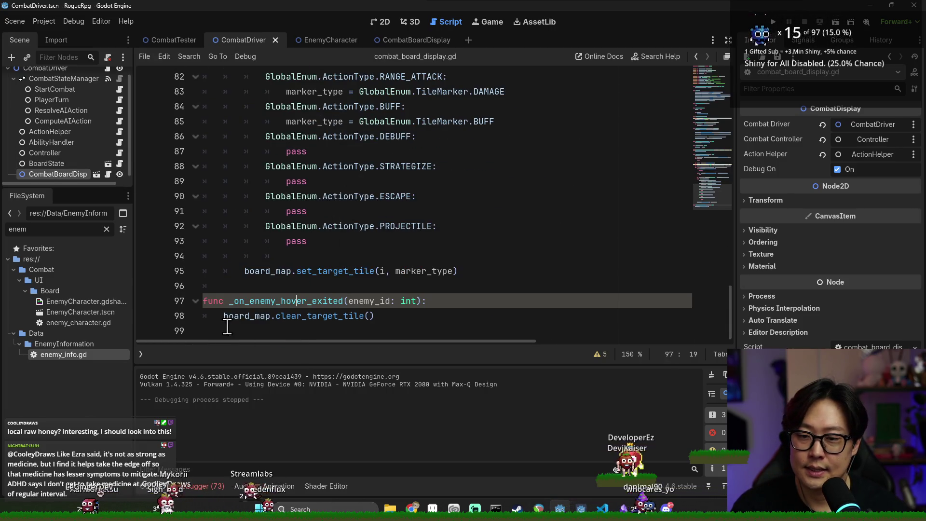
{"action": "scroll", "coordinate": [233, 217], "scroll_direction": "up", "scroll_amount": 9}
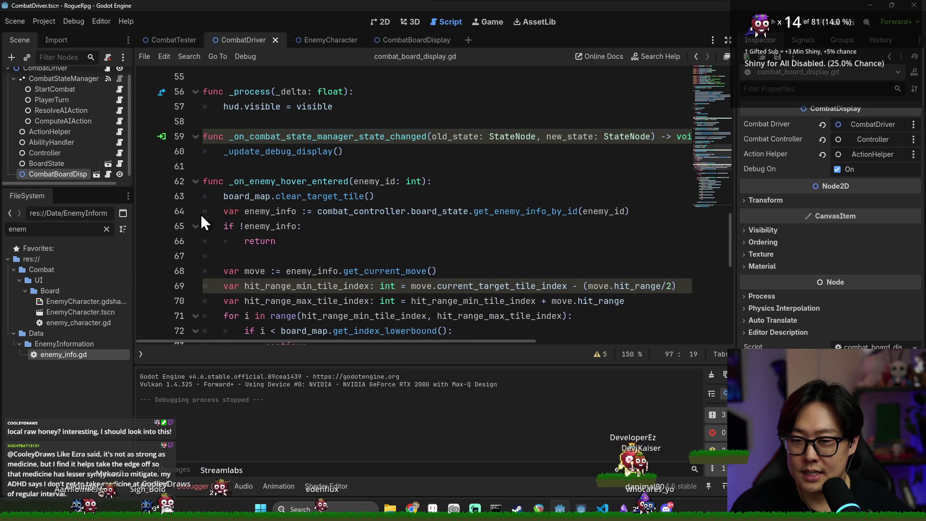
{"action": "left_click", "coordinate": [145, 196]}
{"action": "key", "text": "F5"}
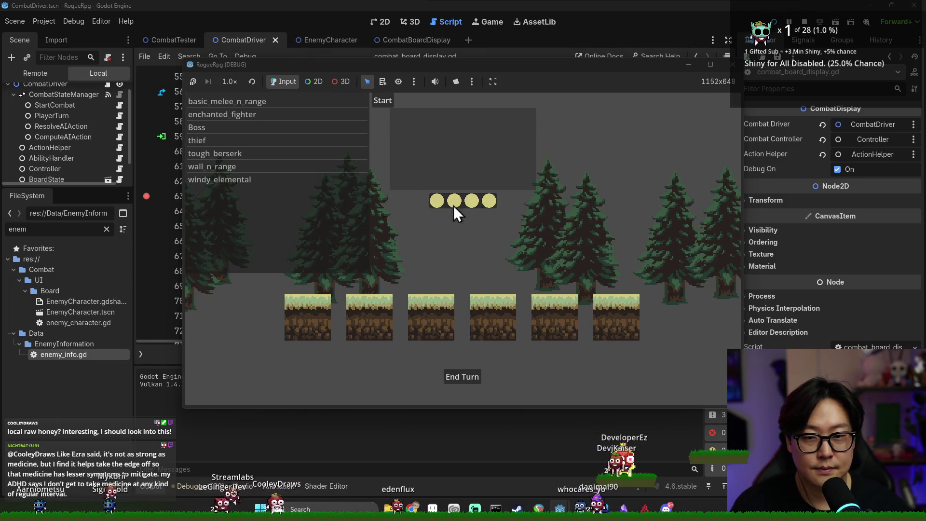
Start the basic_melee_n_range encounter in the debug game, then bring the editor forward.
{"action": "left_click", "coordinate": [246, 102]}
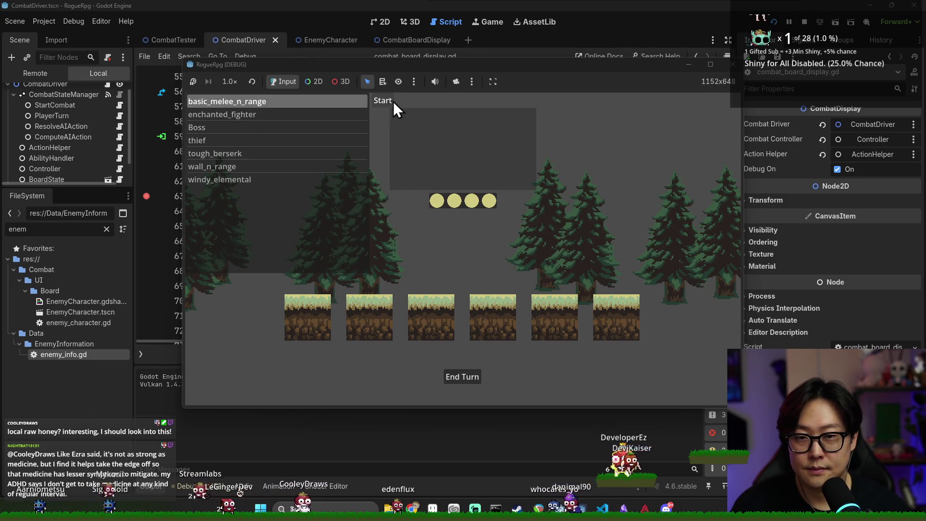
{"action": "left_click", "coordinate": [395, 101]}
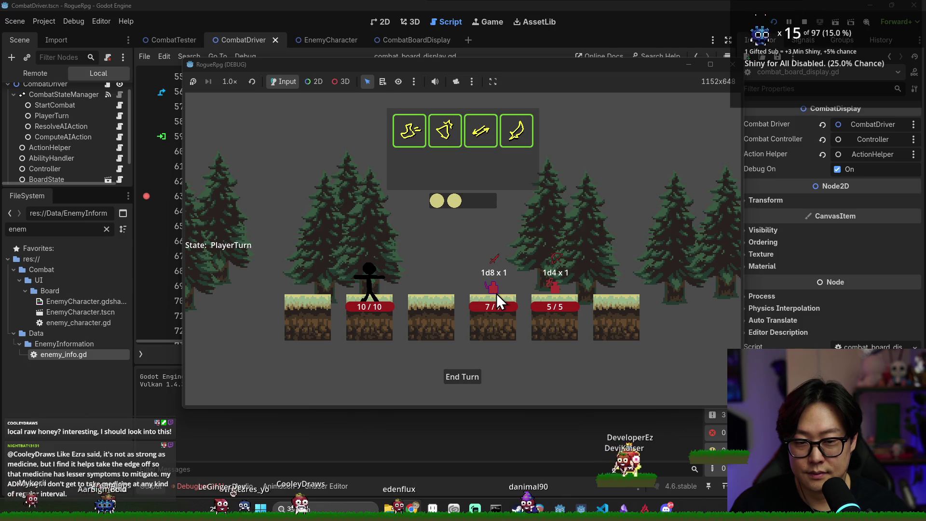
{"action": "left_click", "coordinate": [572, 47]}
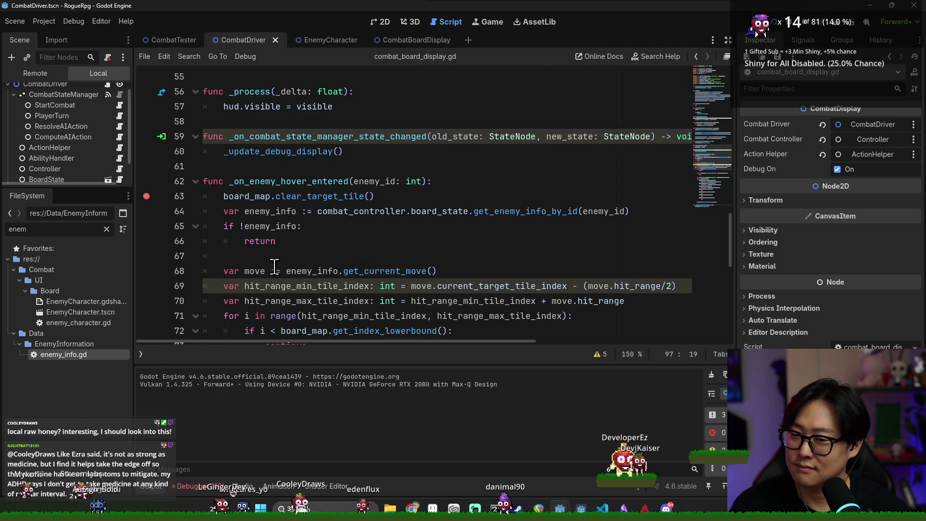
Trigger the hover breakpoint in enemy_character.gd, continue twice, then stop the debug session.
{"action": "left_click", "coordinate": [331, 39]}
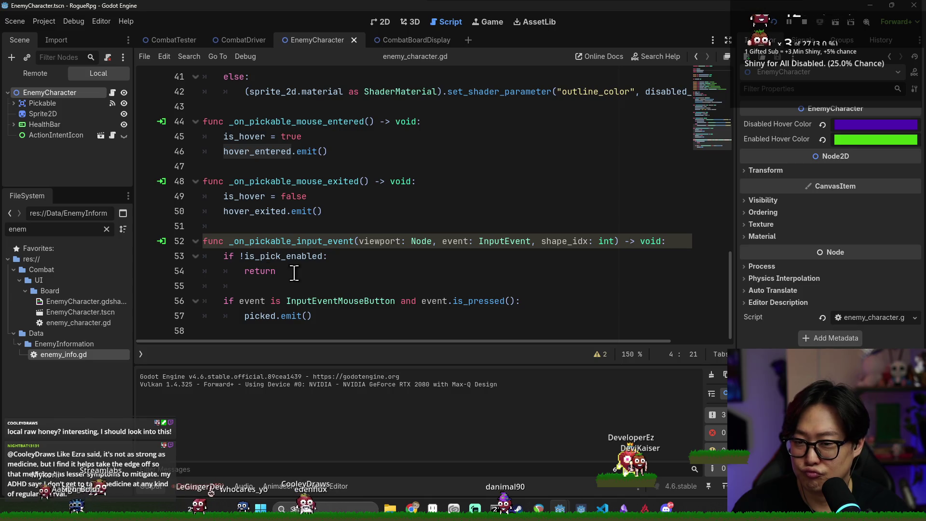
{"action": "scroll", "coordinate": [256, 246], "scroll_direction": "up", "scroll_amount": 1}
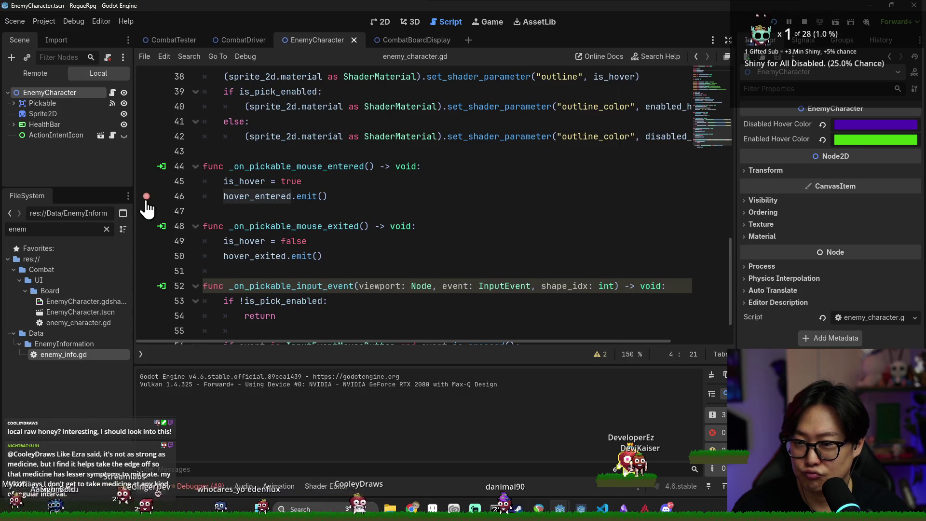
{"action": "key", "text": "alt+Tab"}
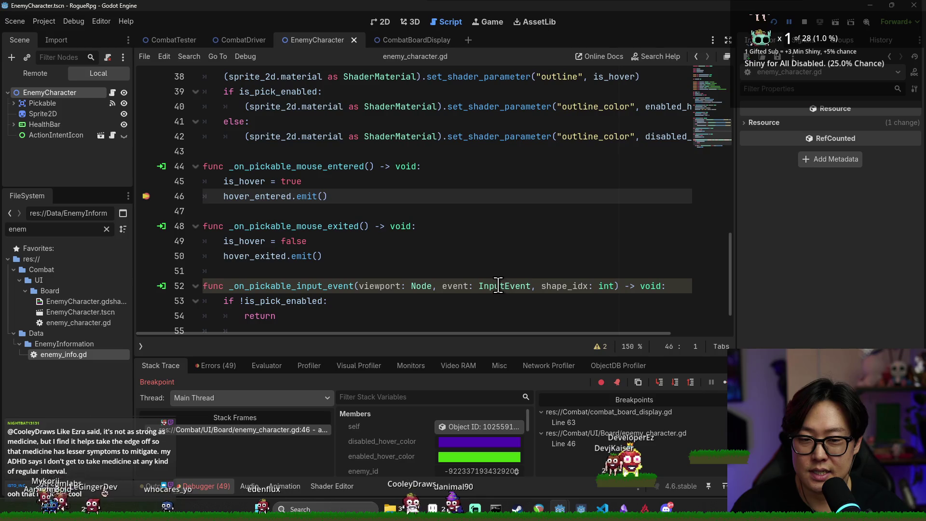
{"action": "left_click", "coordinate": [724, 382]}
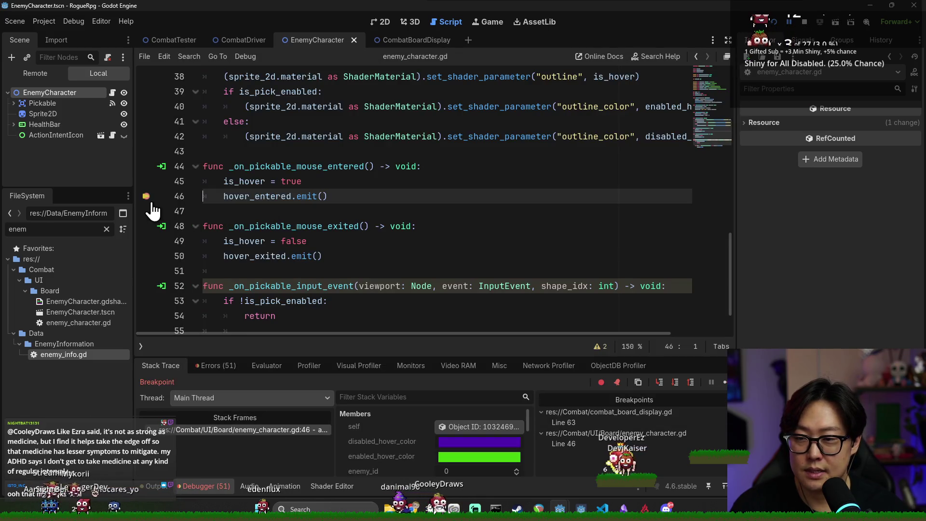
{"action": "left_click", "coordinate": [715, 381]}
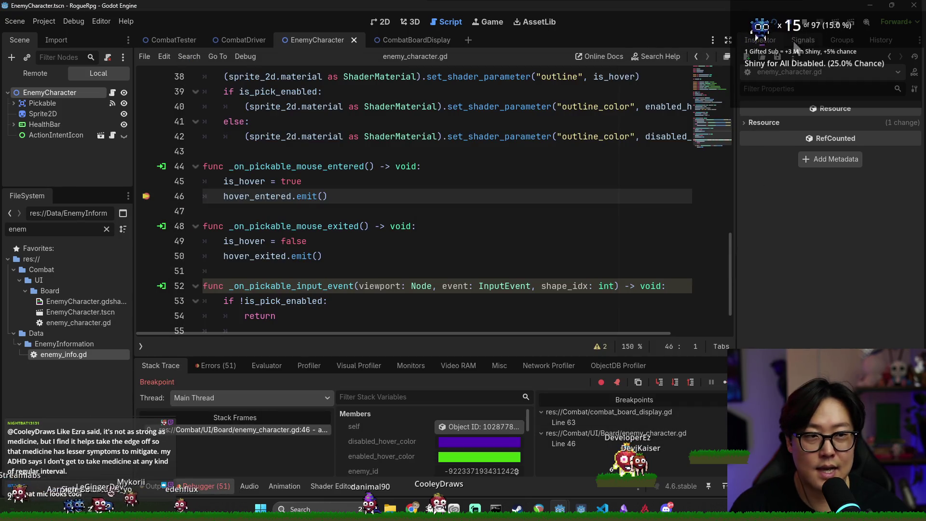
{"action": "left_click", "coordinate": [805, 21]}
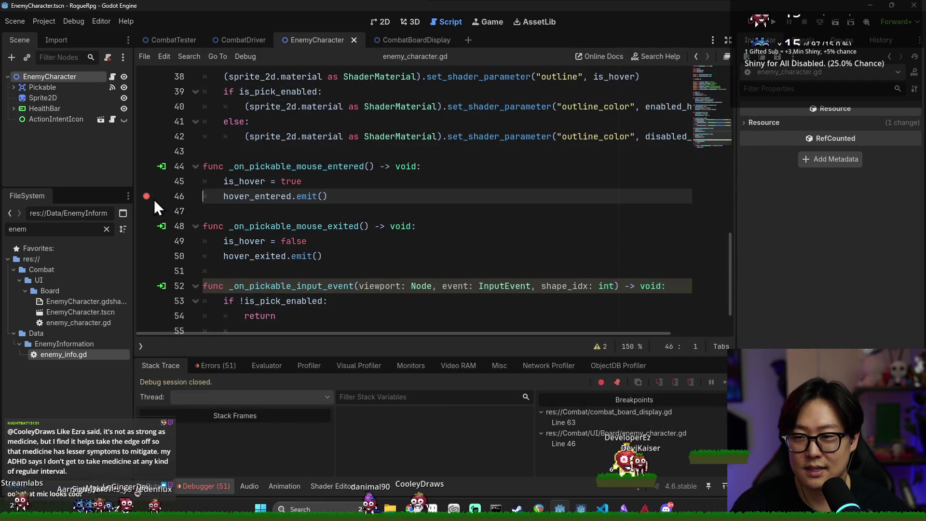
Note hover_entered on line 46, save, and return to the CombatBoardDisplay script.
{"action": "double_click", "coordinate": [268, 196]}
{"action": "scroll", "coordinate": [546, 197], "scroll_direction": "up", "scroll_amount": 12}
{"action": "key", "text": "ctrl+s"}
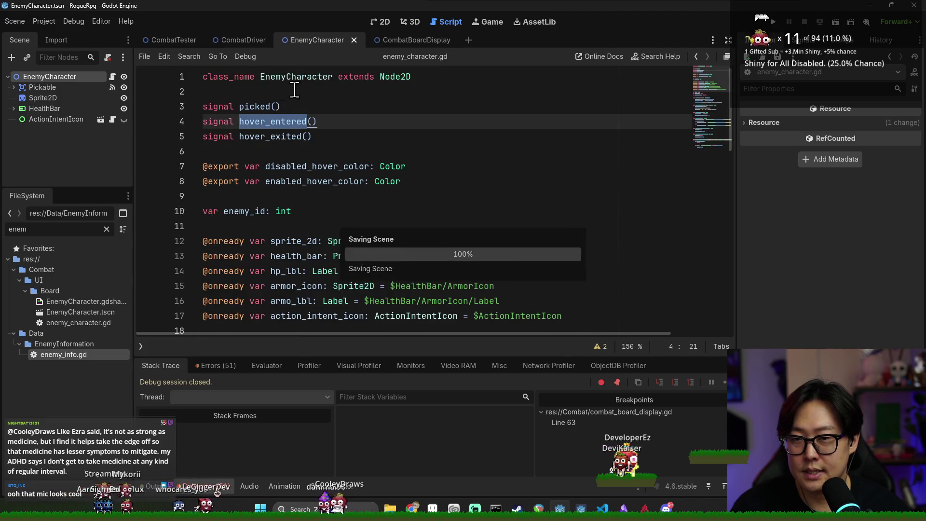
{"action": "key", "text": "ctrl+s"}
{"action": "left_click", "coordinate": [410, 40]}
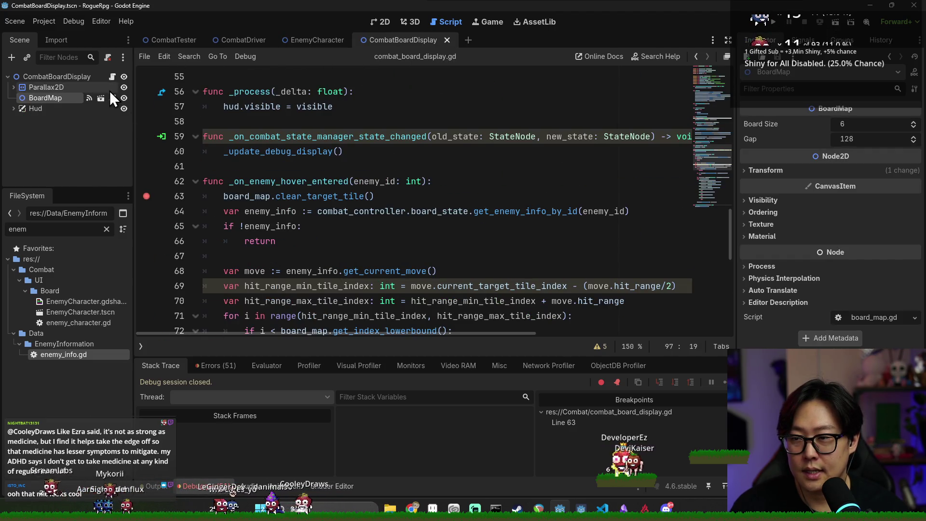
{"action": "key", "text": "ctrl+s"}
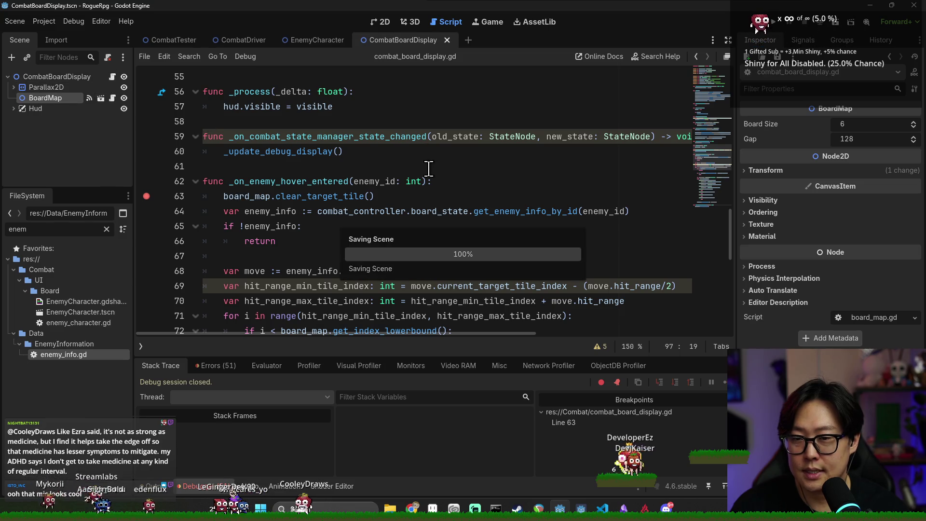
Open the BoardMap script and inspect its hover signals, update_enemy, and the line 41 hover connection.
{"action": "left_click", "coordinate": [104, 97]}
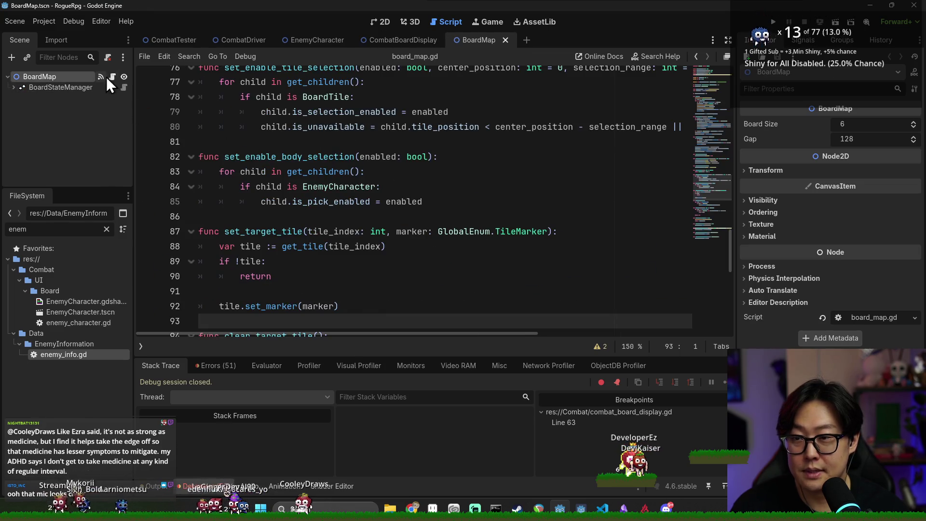
{"action": "scroll", "coordinate": [414, 162], "scroll_direction": "up", "scroll_amount": 20}
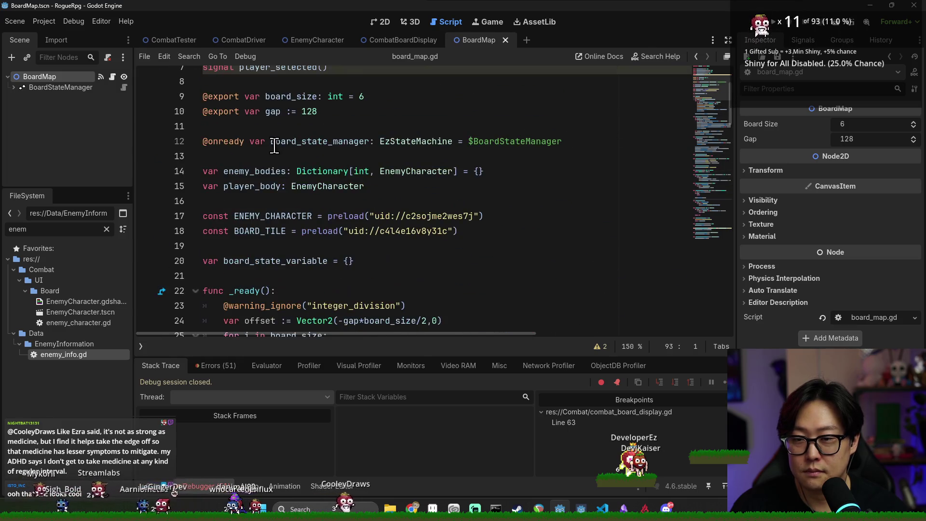
{"action": "double_click", "coordinate": [284, 136]}
{"action": "double_click", "coordinate": [289, 122]}
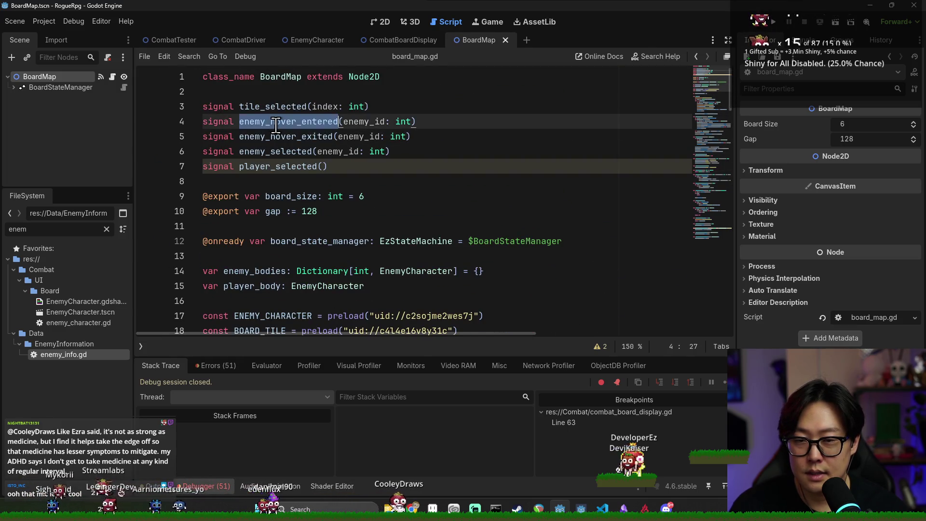
{"action": "scroll", "coordinate": [407, 217], "scroll_direction": "down", "scroll_amount": 7}
{"action": "scroll", "coordinate": [317, 217], "scroll_direction": "up", "scroll_amount": 1}
{"action": "scroll", "coordinate": [311, 193], "scroll_direction": "down", "scroll_amount": 5}
{"action": "double_click", "coordinate": [255, 108]}
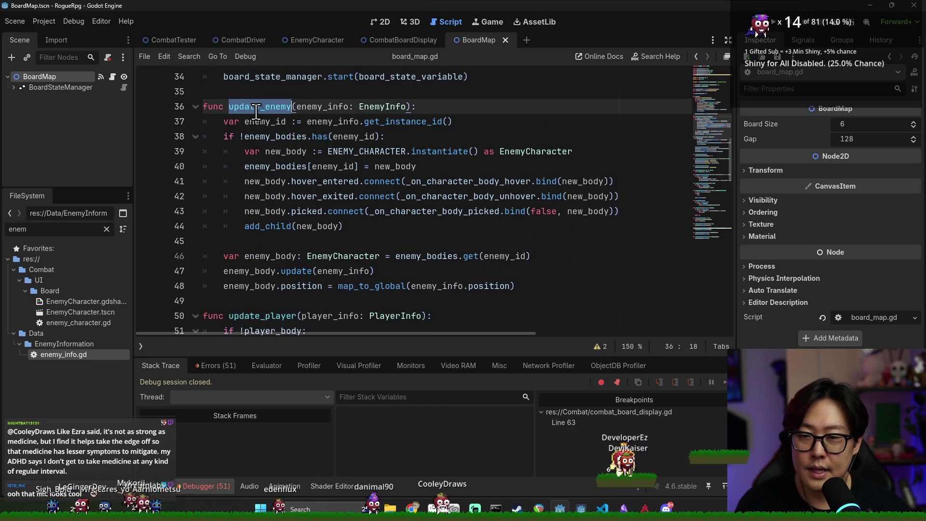
{"action": "double_click", "coordinate": [275, 182]}
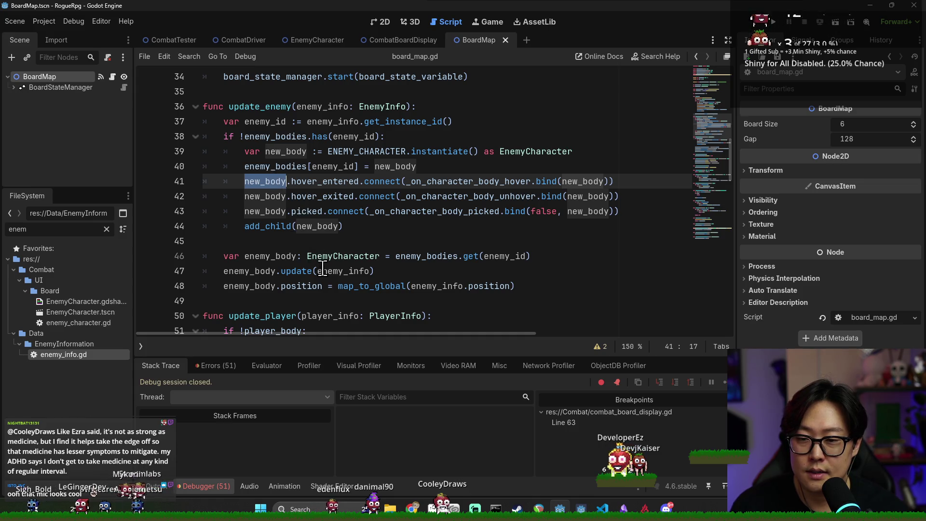
{"action": "double_click", "coordinate": [250, 272]}
{"action": "double_click", "coordinate": [279, 187]}
{"action": "double_click", "coordinate": [326, 183]}
{"action": "double_click", "coordinate": [461, 187]}
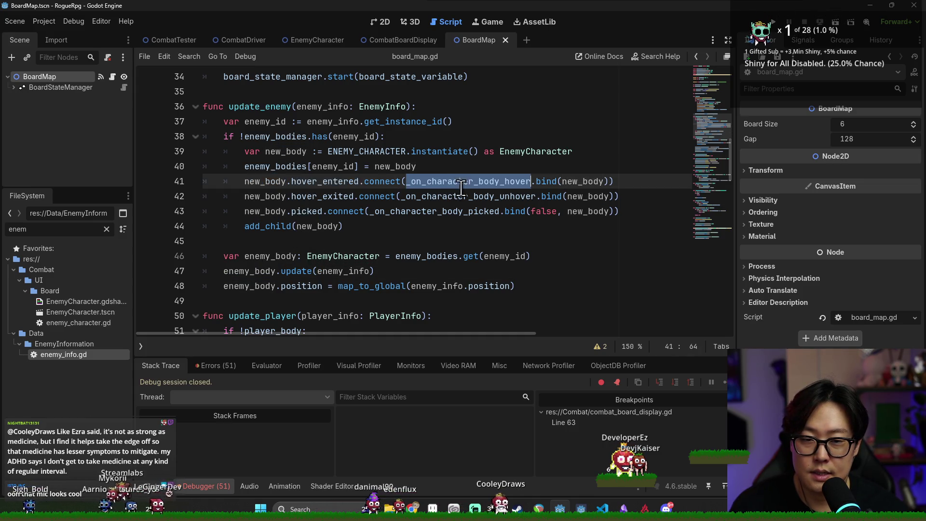
{"action": "double_click", "coordinate": [582, 182]}
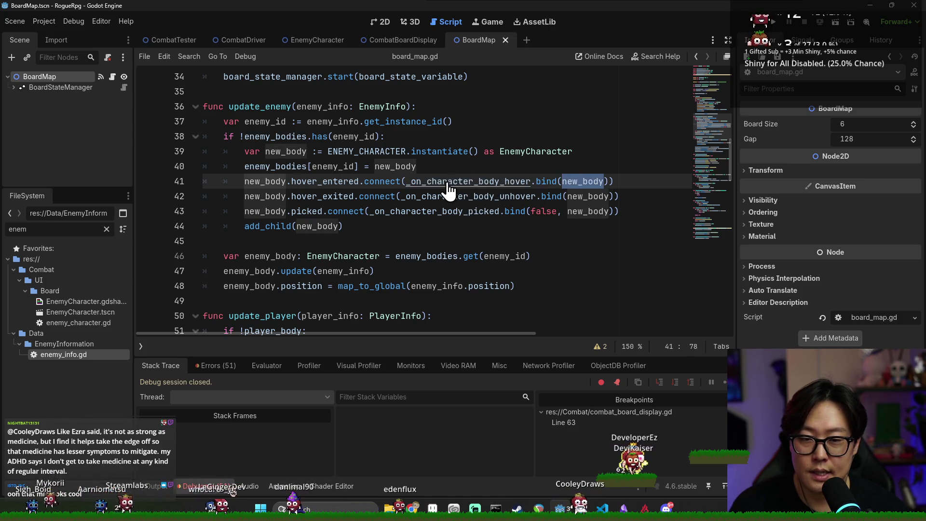
Trace hover_entered's declaration and jump to the _on_character_body_hover definition.
{"action": "left_click", "coordinate": [324, 184], "text": "ctrl"}
{"action": "key", "text": "alt+Left"}
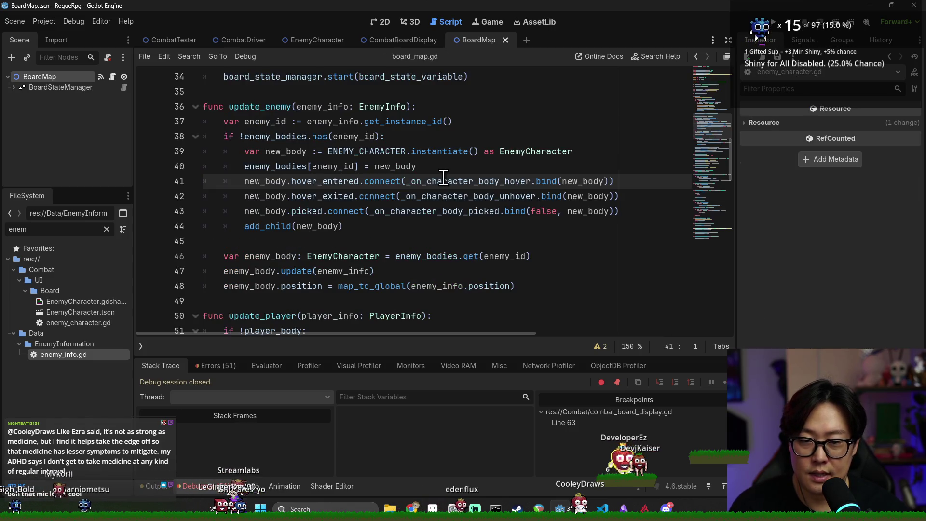
{"action": "left_click", "coordinate": [306, 211]}
{"action": "double_click", "coordinate": [434, 211]}
{"action": "double_click", "coordinate": [443, 182]}
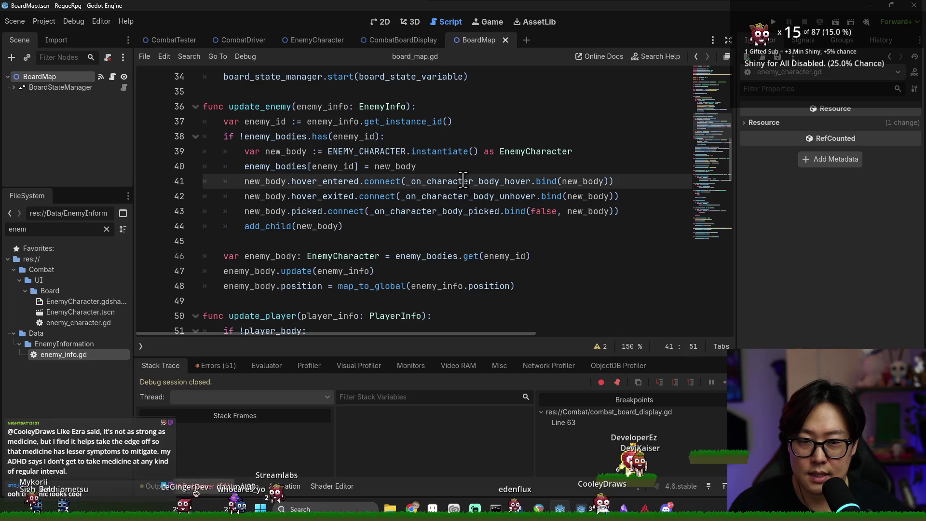
{"action": "left_click", "coordinate": [442, 184], "text": "ctrl"}
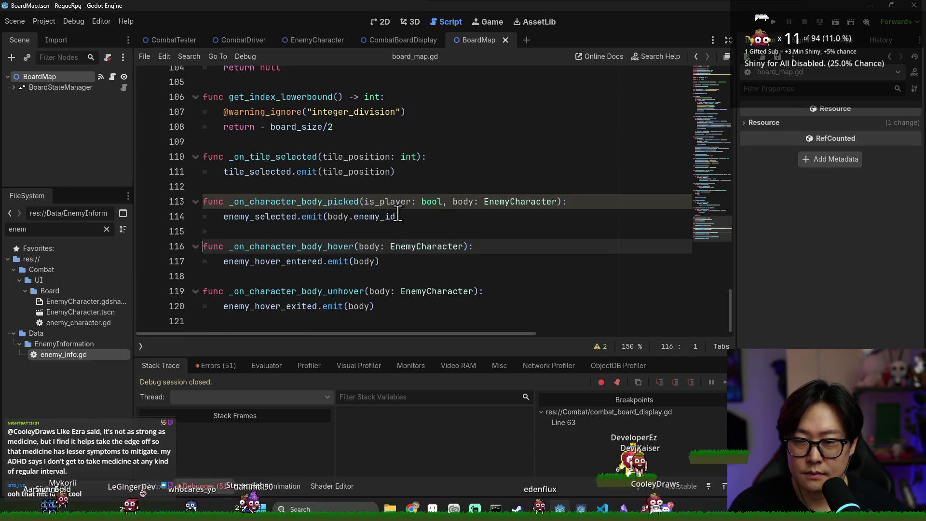
{"action": "double_click", "coordinate": [369, 247]}
Set breakpoints on board_map.gd lines 117 and 120 and launch the debug game.
{"action": "left_click", "coordinate": [147, 261]}
{"action": "left_click", "coordinate": [147, 307]}
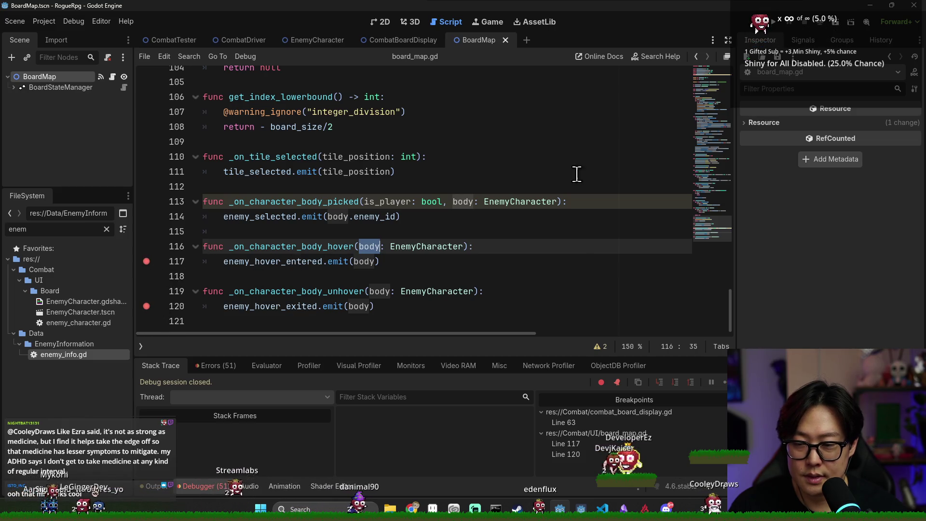
{"action": "left_click", "coordinate": [771, 22]}
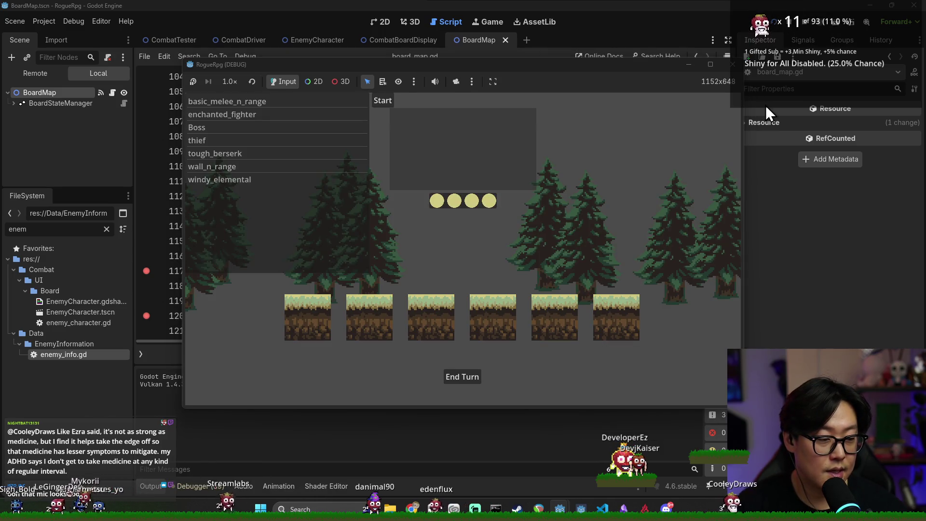
Start combat, move the player to the third tile, and hover an enemy.
{"action": "left_click", "coordinate": [261, 102]}
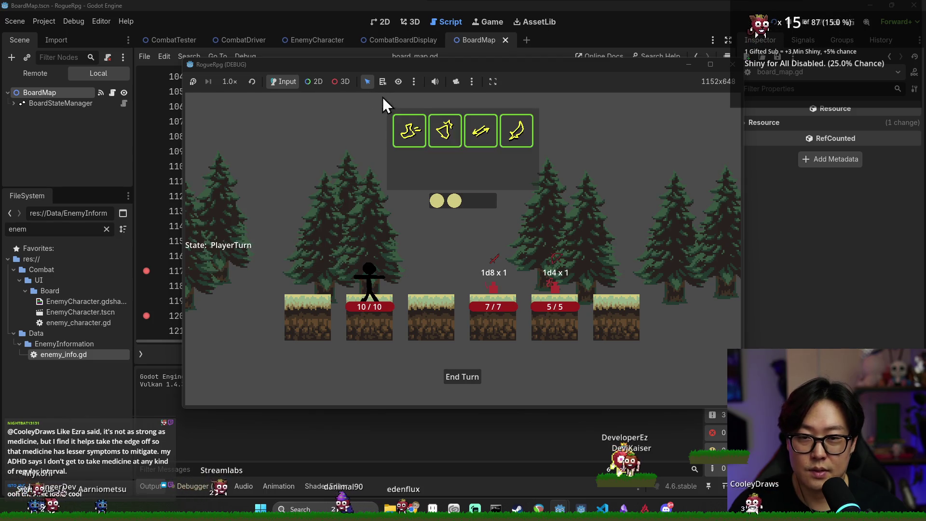
{"action": "left_click", "coordinate": [409, 131]}
{"action": "left_click", "coordinate": [434, 274]}
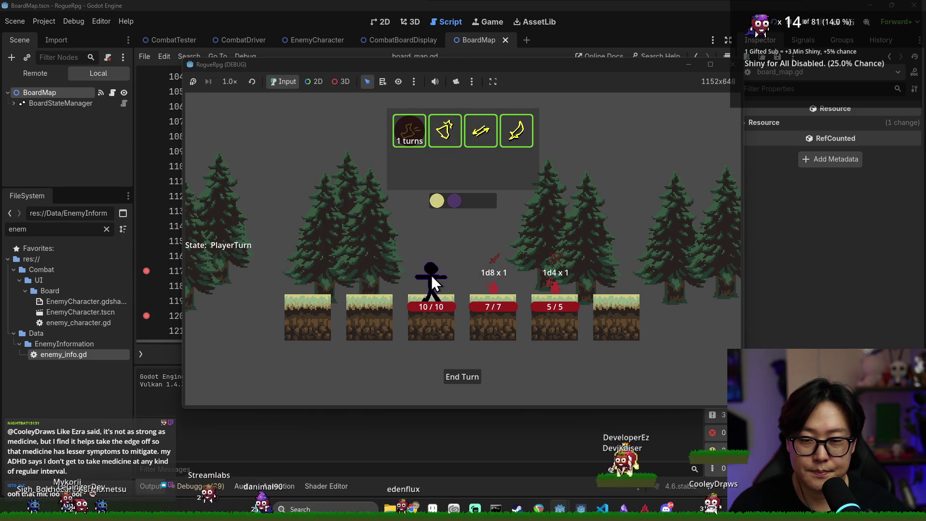
{"action": "mouse_move", "coordinate": [474, 290]}
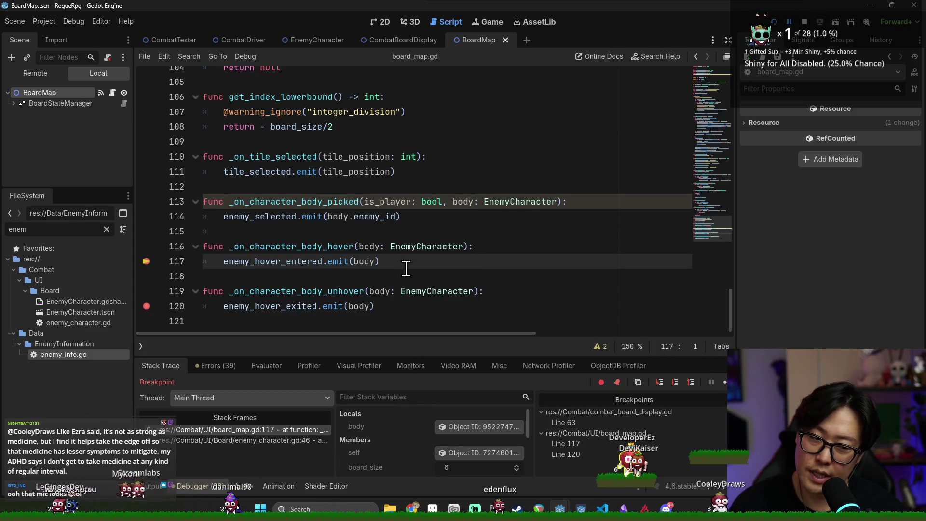
Inspect the enemy_hover_entered.emit(body) call paused at line 117.
{"action": "double_click", "coordinate": [291, 263]}
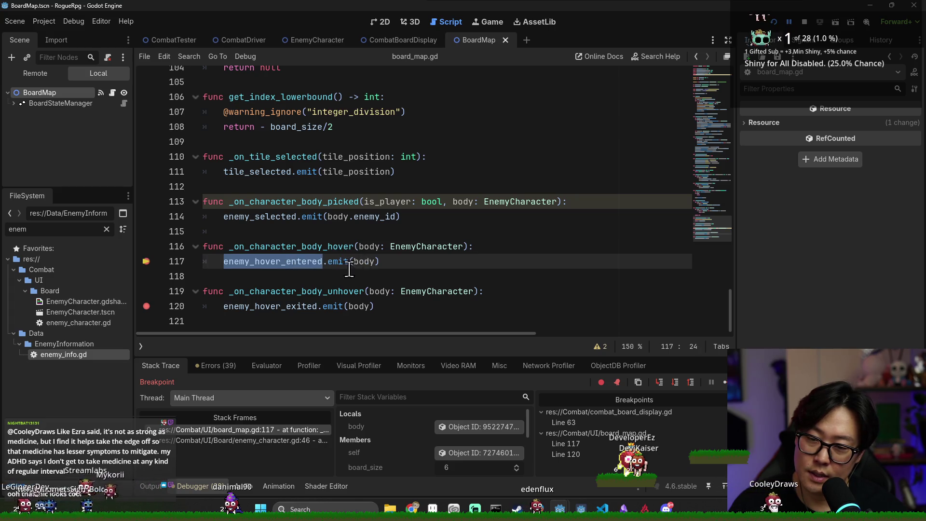
{"action": "scroll", "coordinate": [463, 207], "scroll_direction": "up", "scroll_amount": 20}
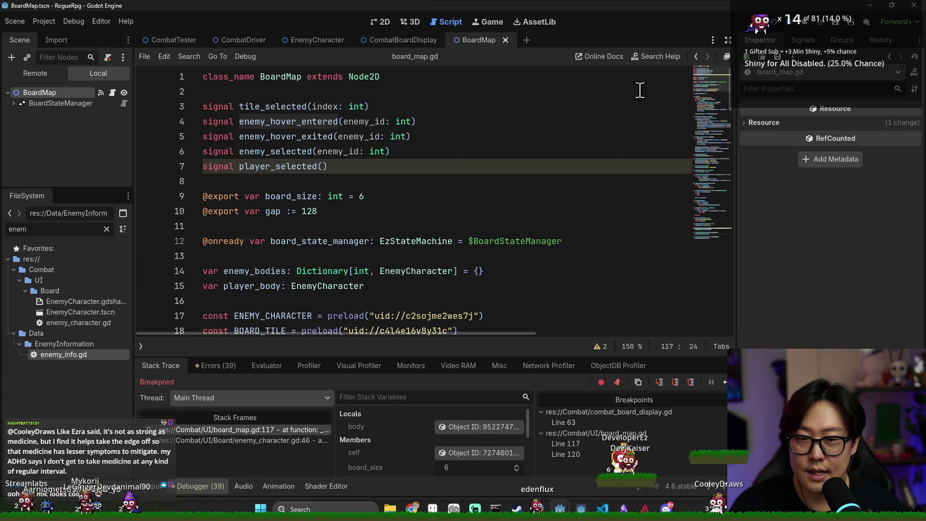
{"action": "scroll", "coordinate": [528, 211], "scroll_direction": "down", "scroll_amount": 20}
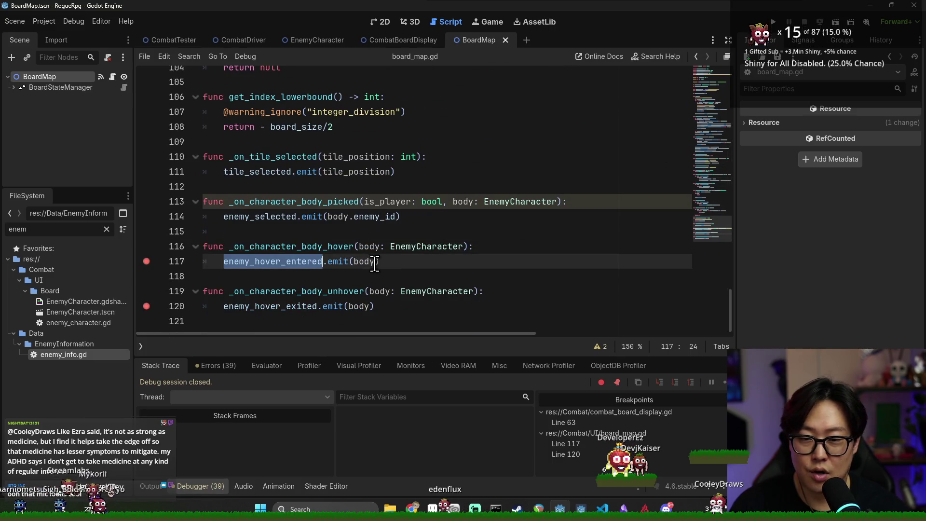
Change emit(body) to emit(body.enemy_id) on lines 117 and 120.
{"action": "left_click", "coordinate": [377, 261]}
{"action": "type", "text": ".ene"}
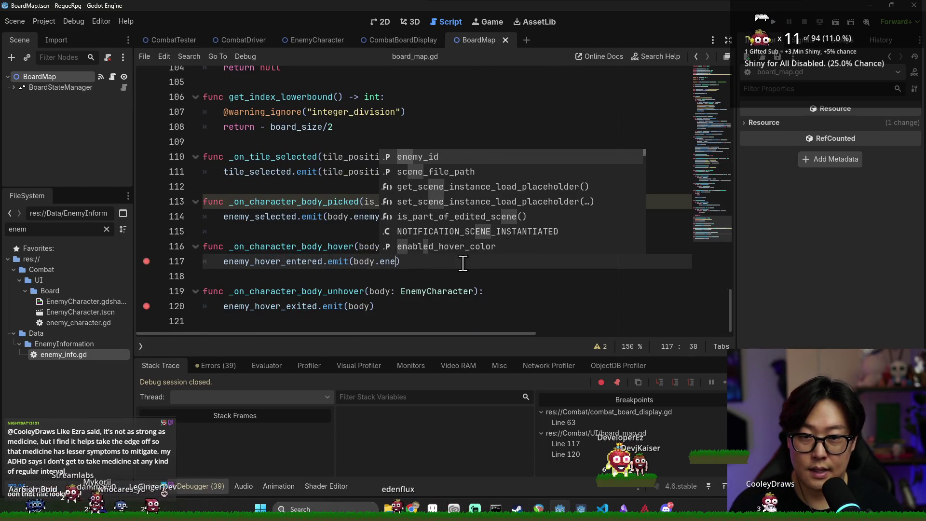
{"action": "key", "text": "Return"}
{"action": "left_click_drag", "start_coordinate": [354, 261], "coordinate": [423, 261]}
{"action": "key", "text": "ctrl+c"}
{"action": "double_click", "coordinate": [360, 306]}
{"action": "key", "text": "ctrl+v"}
Clear the line 117 and 120 breakpoints, rerun, and choose basic_melee_n_range.
{"action": "left_click", "coordinate": [579, 186]}
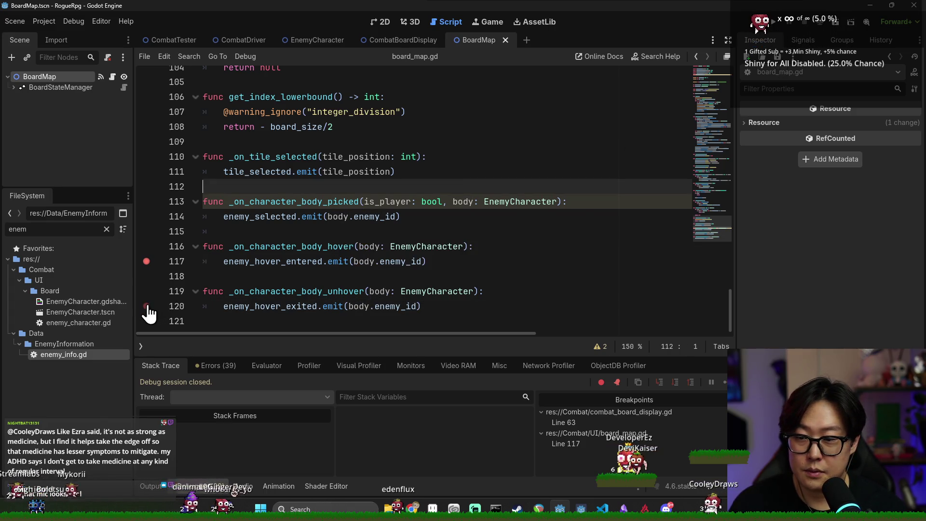
{"action": "left_click", "coordinate": [146, 261]}
{"action": "left_click_drag", "start_coordinate": [403, 217], "coordinate": [412, 201]}
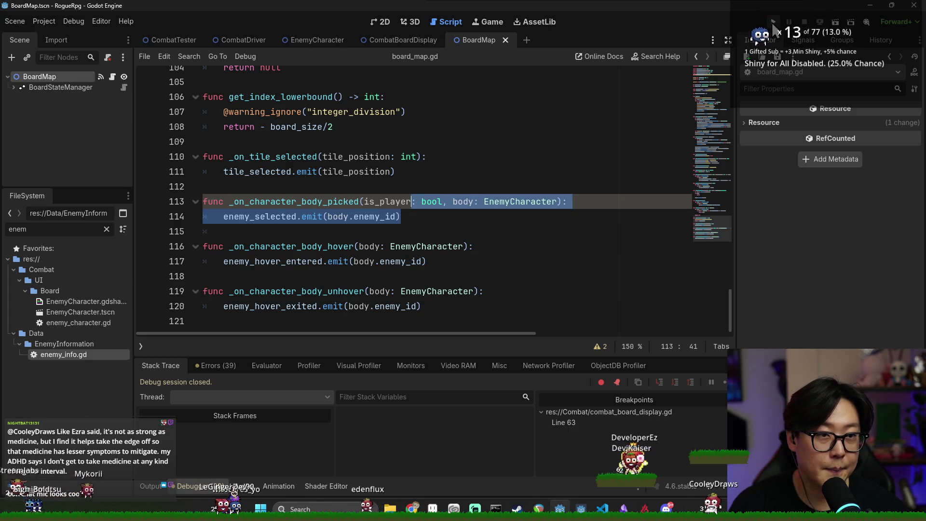
{"action": "left_click", "coordinate": [773, 22]}
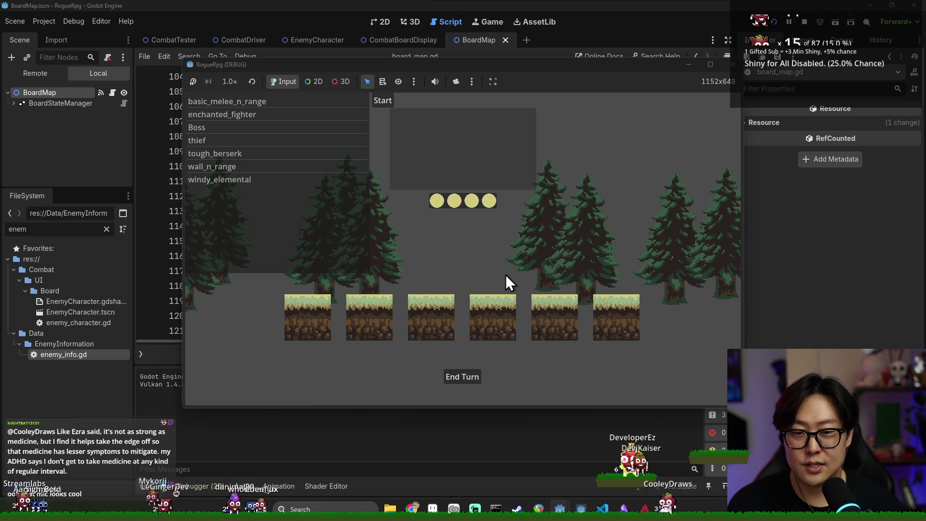
{"action": "left_click", "coordinate": [246, 102]}
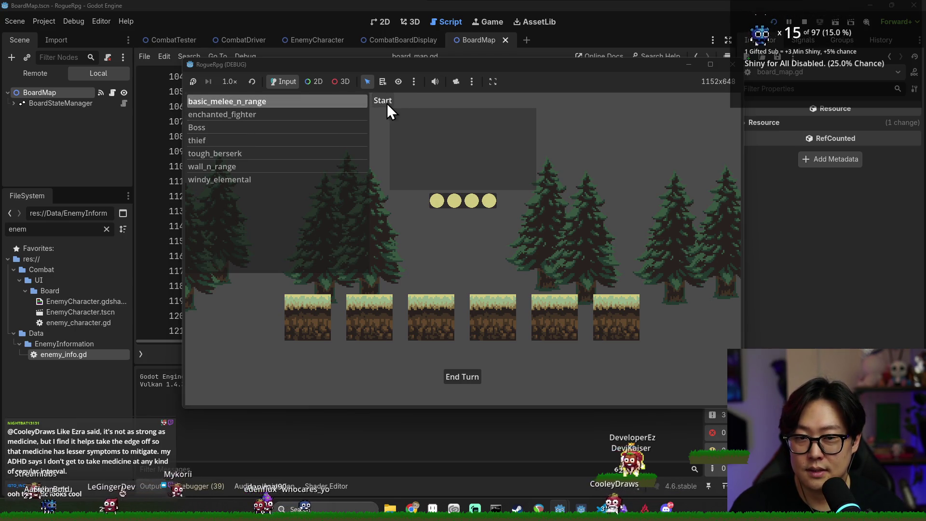
Start combat, resume past the line 63 breakpoint, and return to the game to hover again.
{"action": "left_click", "coordinate": [387, 103]}
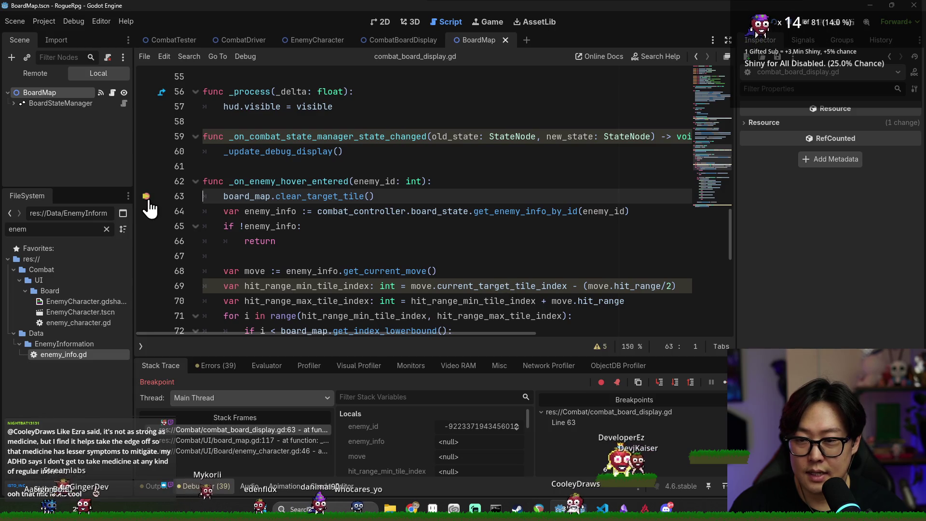
{"action": "key", "text": "F12"}
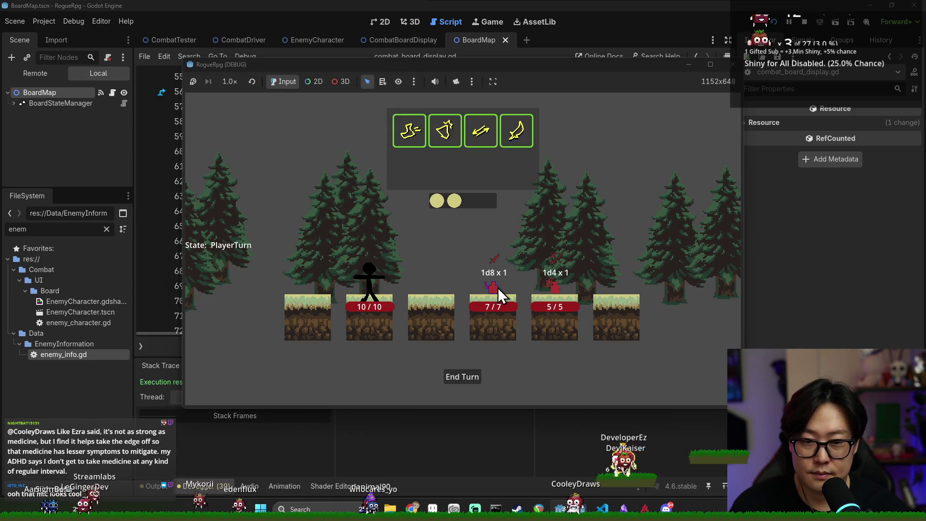
{"action": "left_click", "coordinate": [797, 301]}
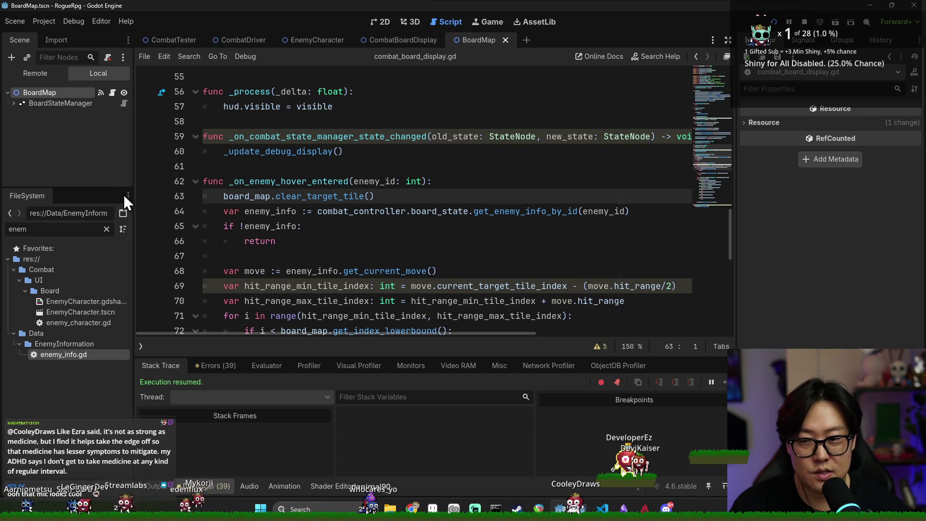
{"action": "key", "text": "alt+Tab"}
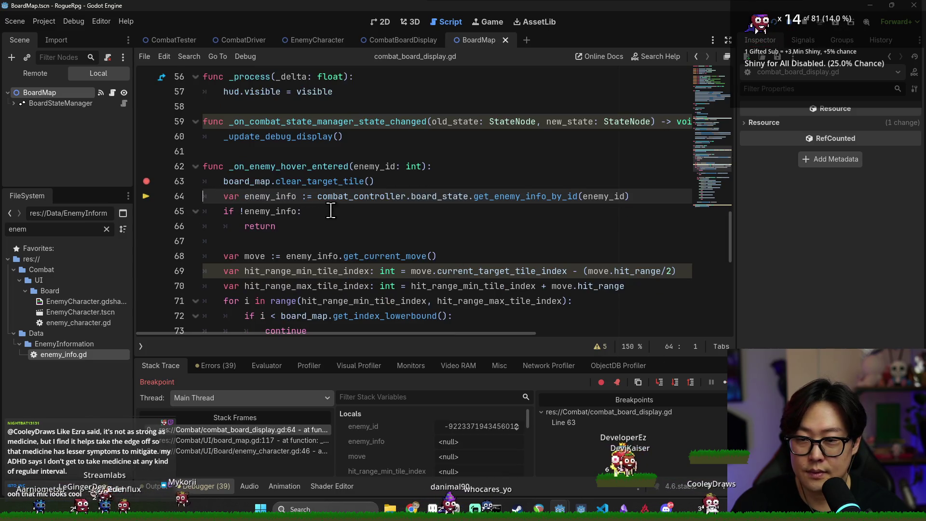
Step through _on_enemy_hover_entered from line 64 to line 69.
{"action": "left_click", "coordinate": [677, 383]}
{"action": "left_click", "coordinate": [676, 383]}
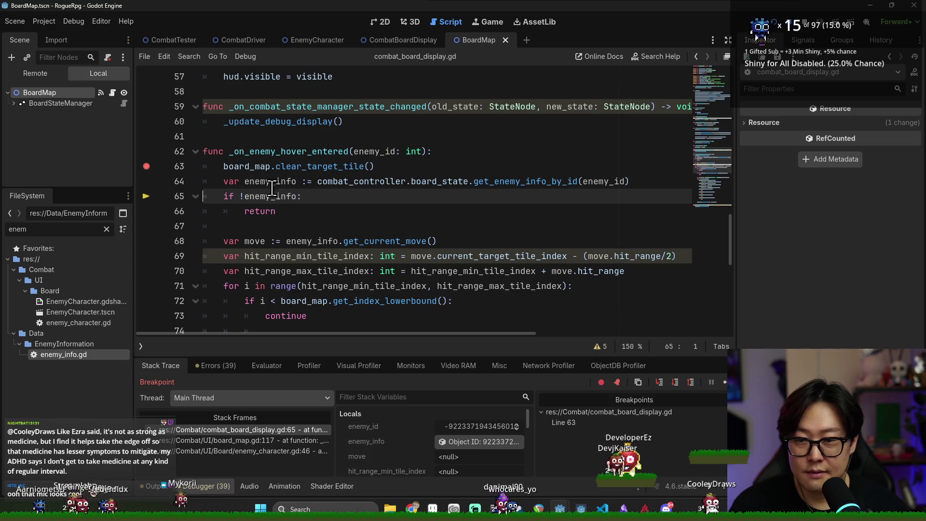
{"action": "mouse_move", "coordinate": [271, 184]}
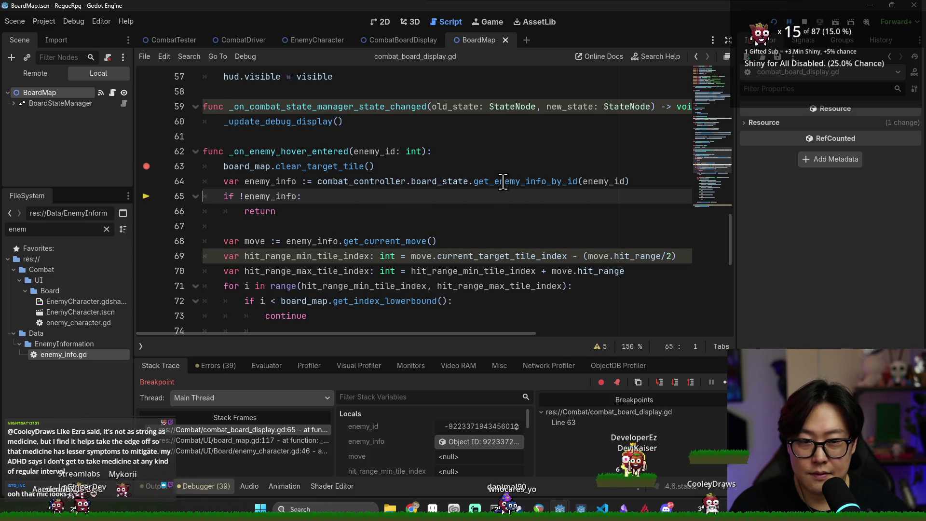
{"action": "left_click", "coordinate": [675, 382]}
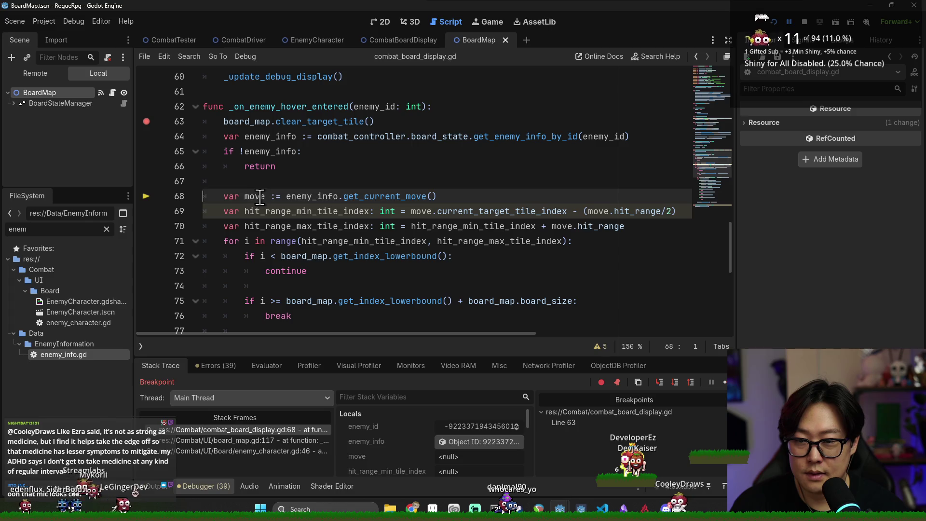
{"action": "left_click", "coordinate": [676, 384]}
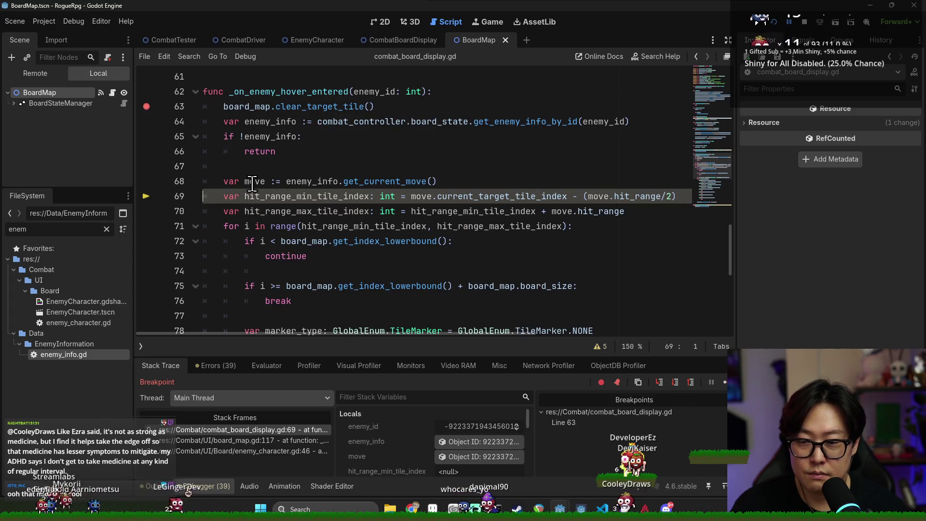
{"action": "mouse_move", "coordinate": [252, 184]}
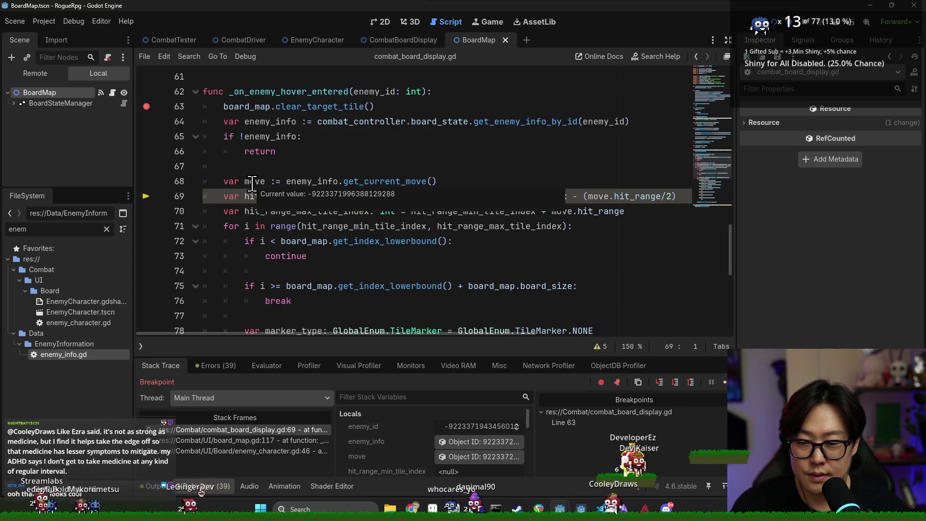
Filter stack variables to 'move', inspect its AIMoveComponent, and open the range() docs.
{"action": "left_click", "coordinate": [459, 397]}
{"action": "type", "text": "move"}
{"action": "left_click", "coordinate": [468, 425]}
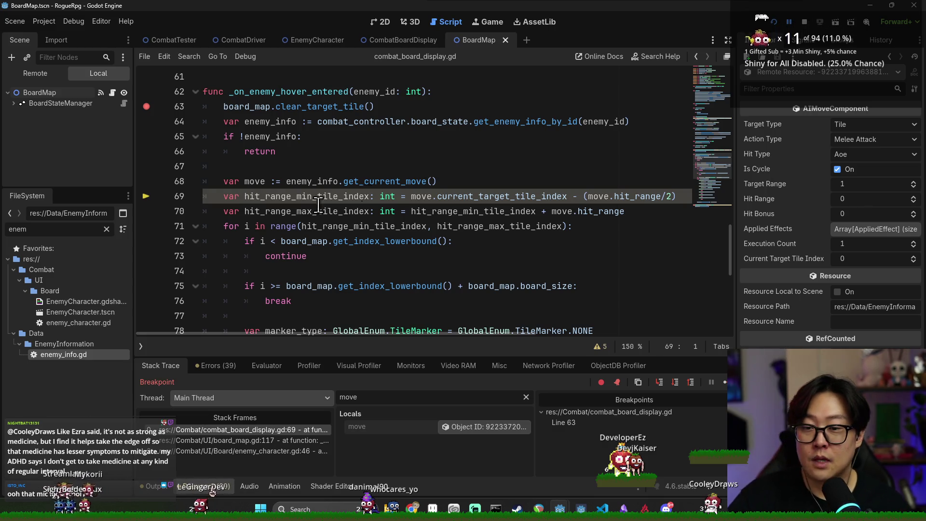
{"action": "left_click", "coordinate": [289, 228], "text": "ctrl"}
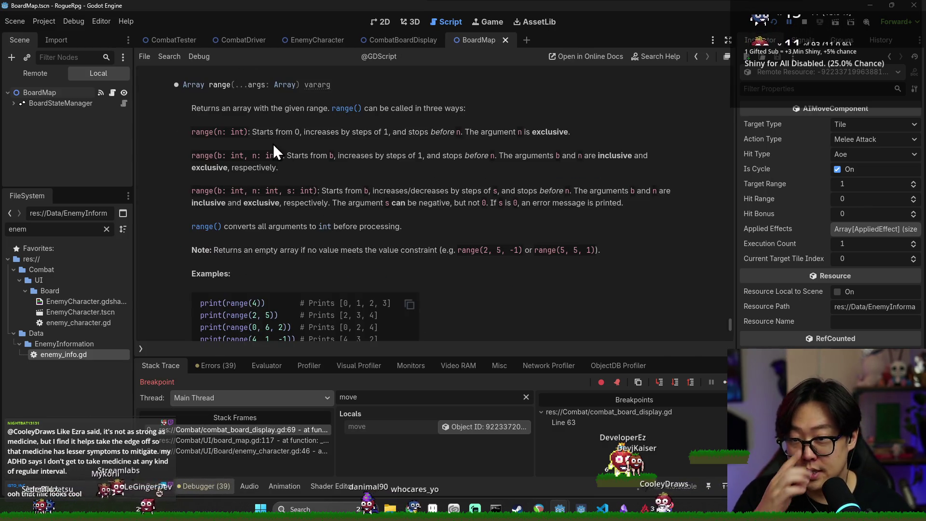
{"action": "left_click_drag", "start_coordinate": [253, 157], "coordinate": [279, 156]}
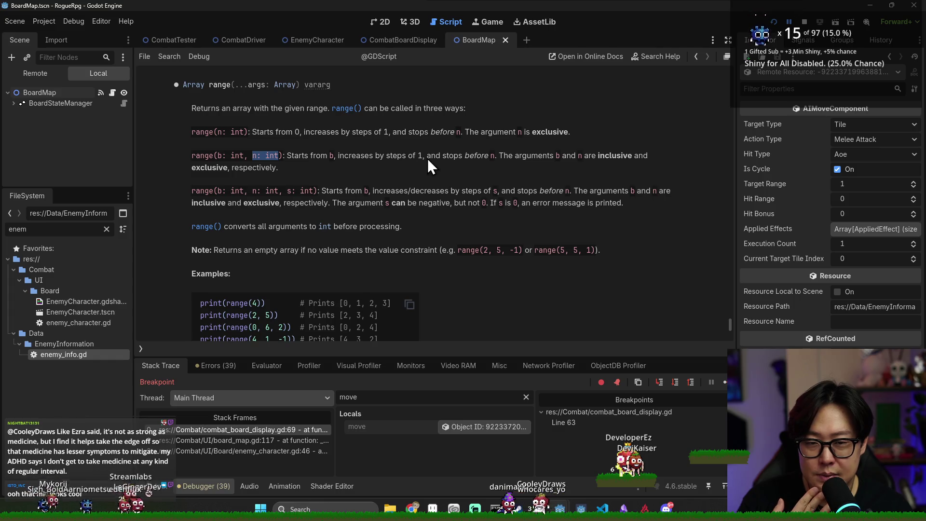
{"action": "key", "text": "alt+Left"}
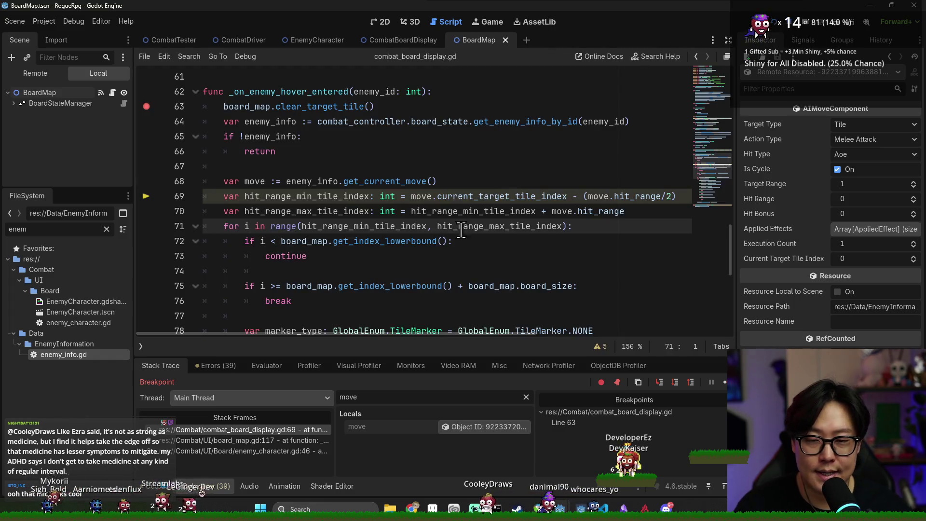
Inspect hit_range_min_tile_index on line 70 and step execution on to line 71.
{"action": "double_click", "coordinate": [307, 211]}
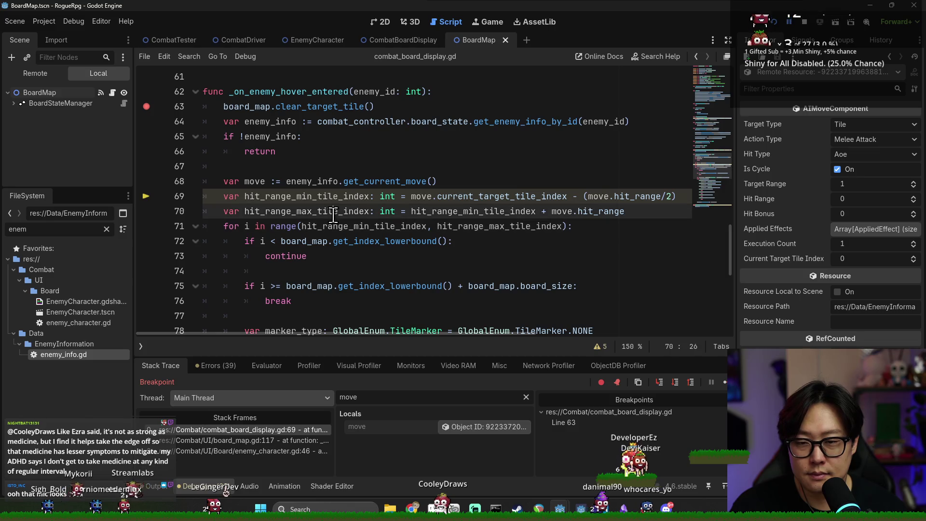
{"action": "double_click", "coordinate": [502, 211]}
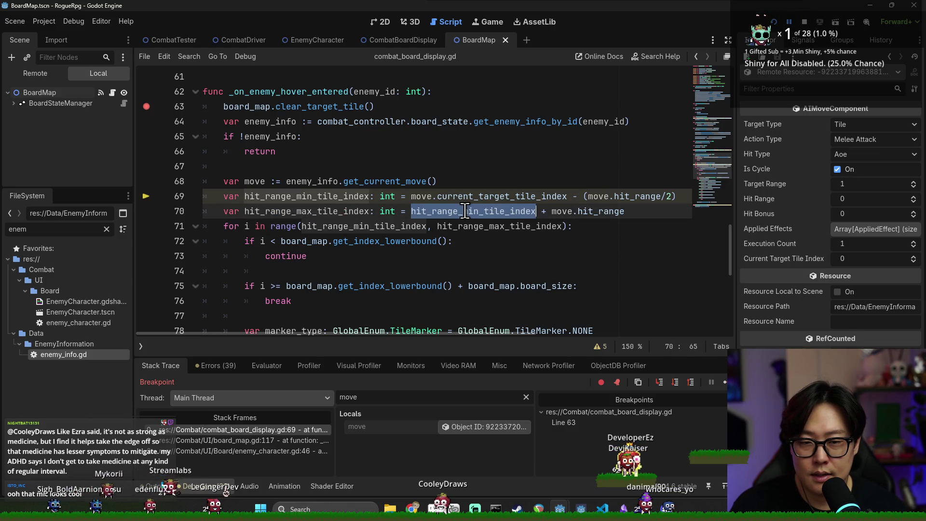
{"action": "left_click", "coordinate": [662, 379]}
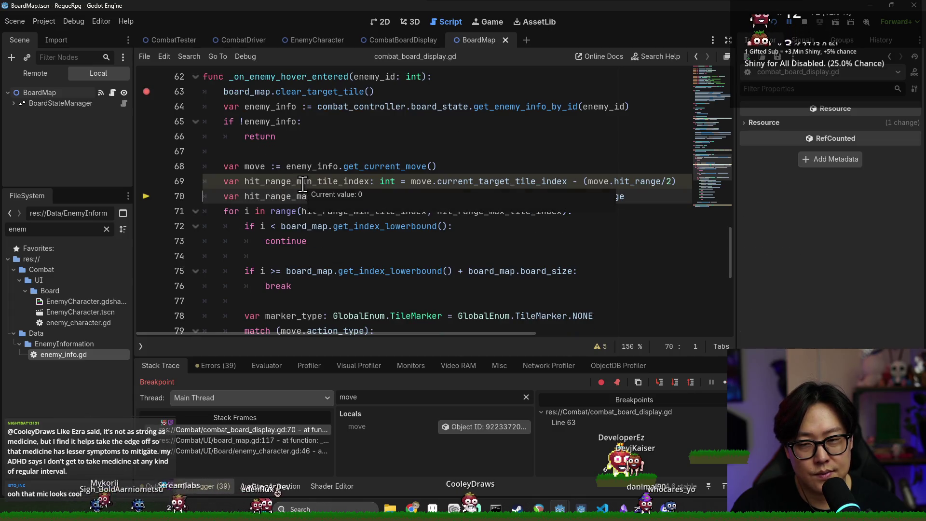
{"action": "left_click", "coordinate": [675, 384]}
Place the caret at the end of line 70 and relaunch the game in debug mode.
{"action": "mouse_move", "coordinate": [274, 179]}
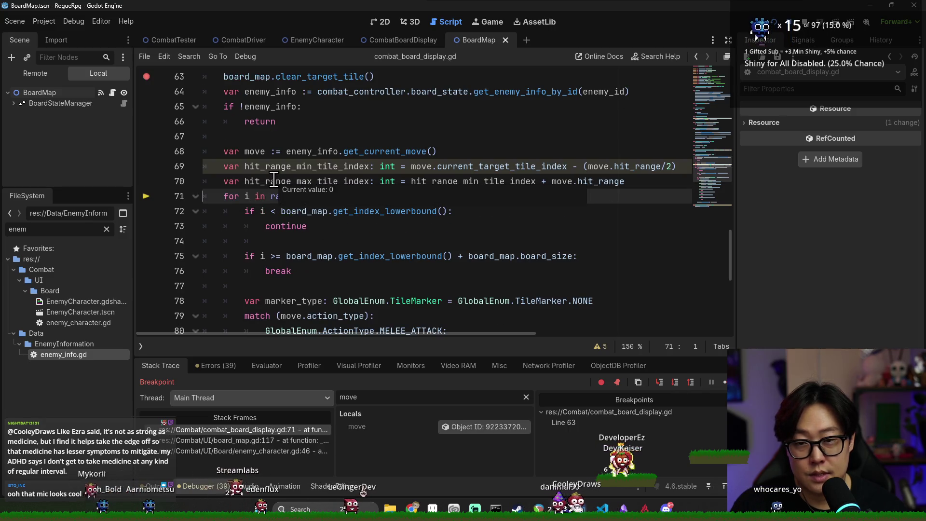
{"action": "left_click", "coordinate": [640, 182]}
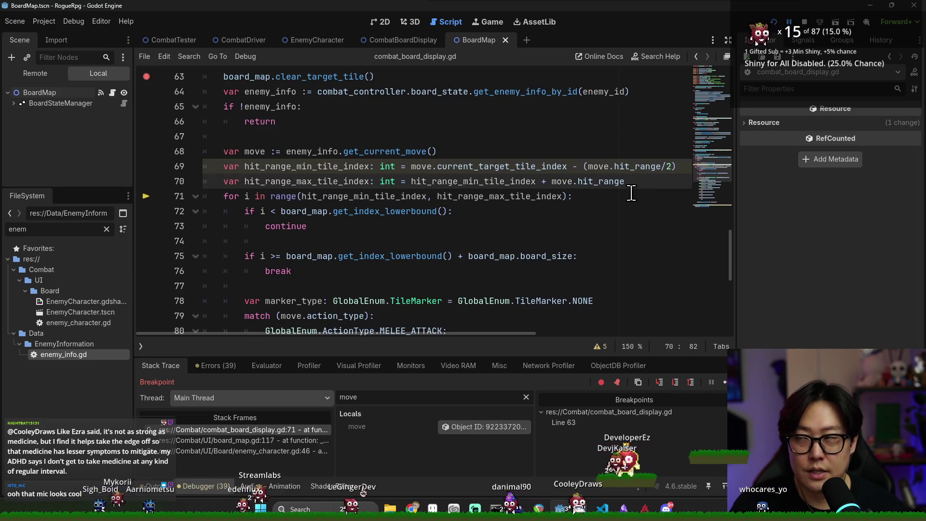
{"action": "left_click", "coordinate": [774, 22]}
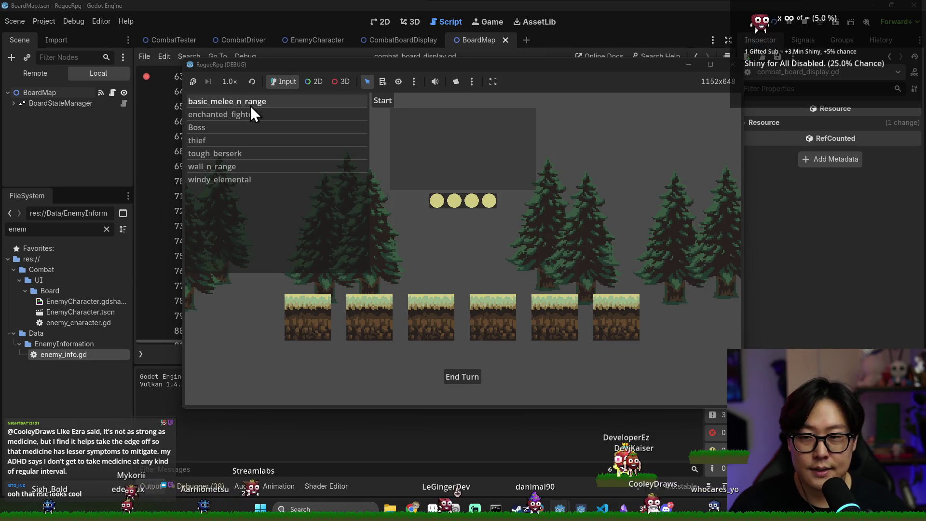
Start the basic_melee_n_range battle and resume past the line 63 breakpoint.
{"action": "left_click", "coordinate": [250, 105]}
{"action": "left_click", "coordinate": [383, 100]}
{"action": "mouse_move", "coordinate": [509, 268]}
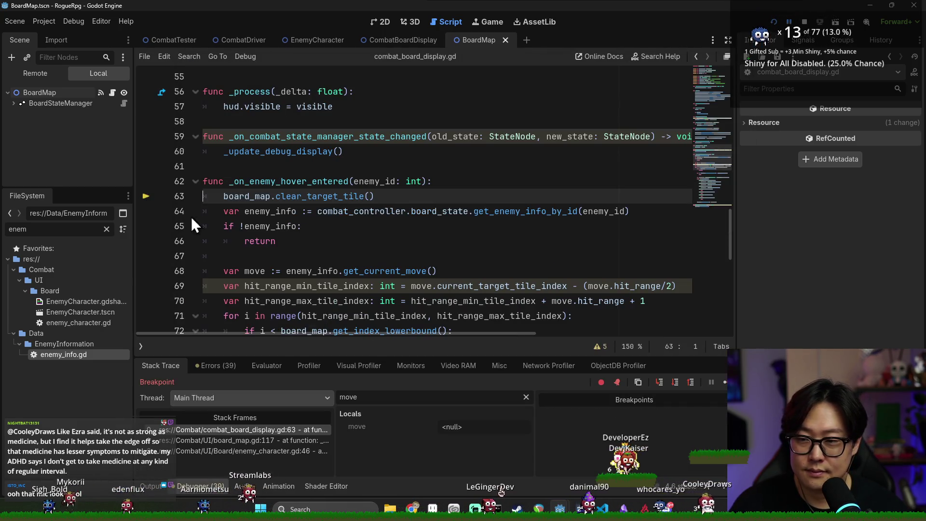
{"action": "left_click", "coordinate": [724, 389]}
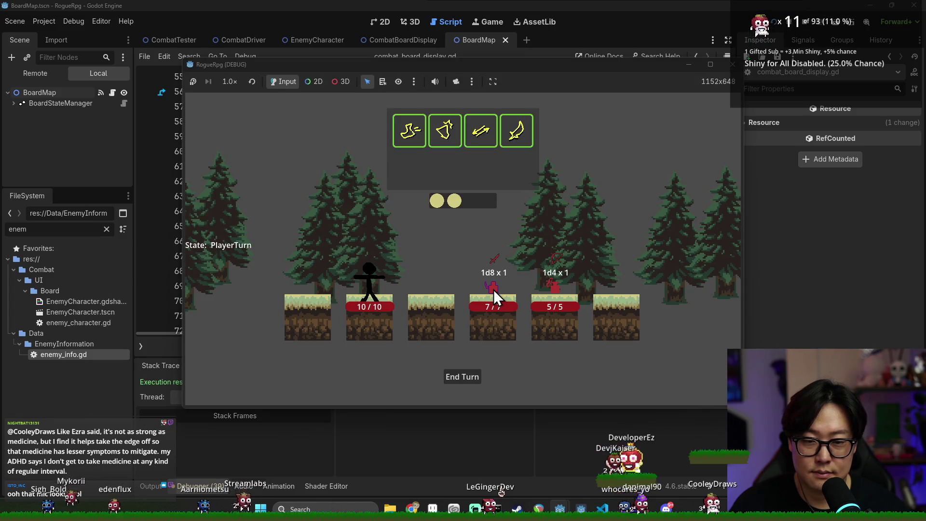
Add a breakpoint on line 70 and switch back to the game to trigger it.
{"action": "left_click", "coordinate": [782, 314]}
{"action": "scroll", "coordinate": [323, 260], "scroll_direction": "down", "scroll_amount": 1}
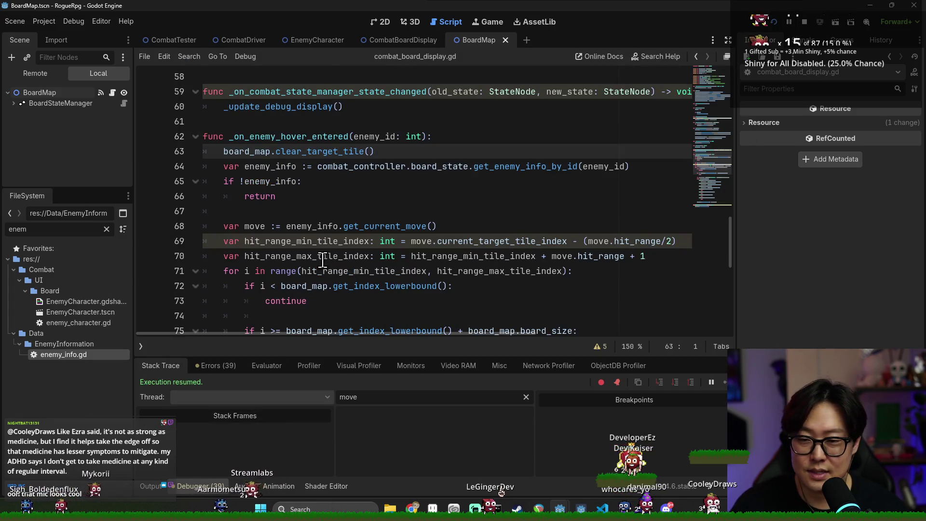
{"action": "left_click", "coordinate": [146, 255]}
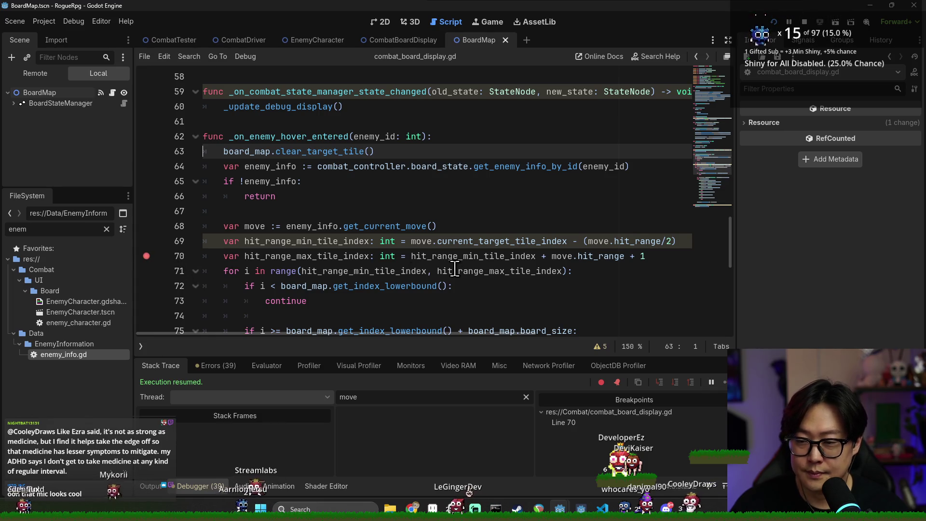
{"action": "key", "text": "alt+Tab"}
Hover an enemy and step over the hit-range loop from line 71 to line 79.
{"action": "mouse_move", "coordinate": [467, 273]}
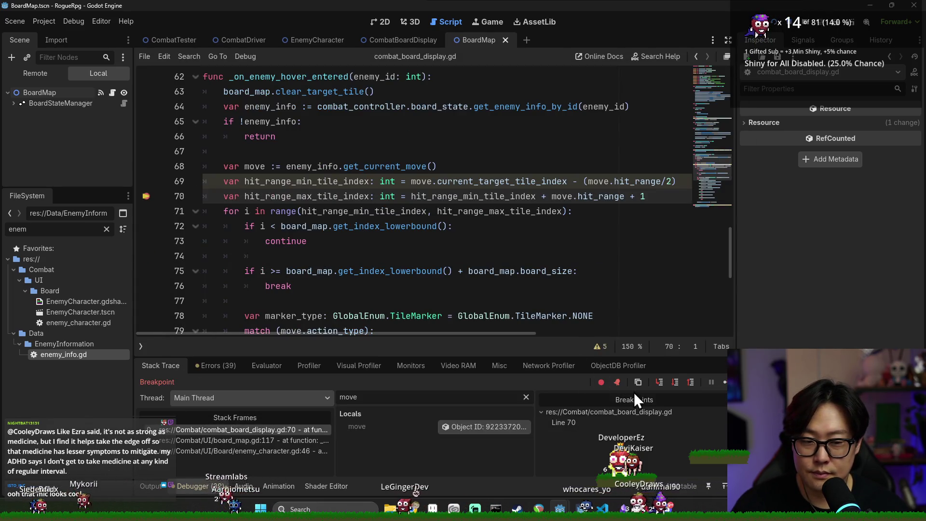
{"action": "left_click", "coordinate": [675, 382]}
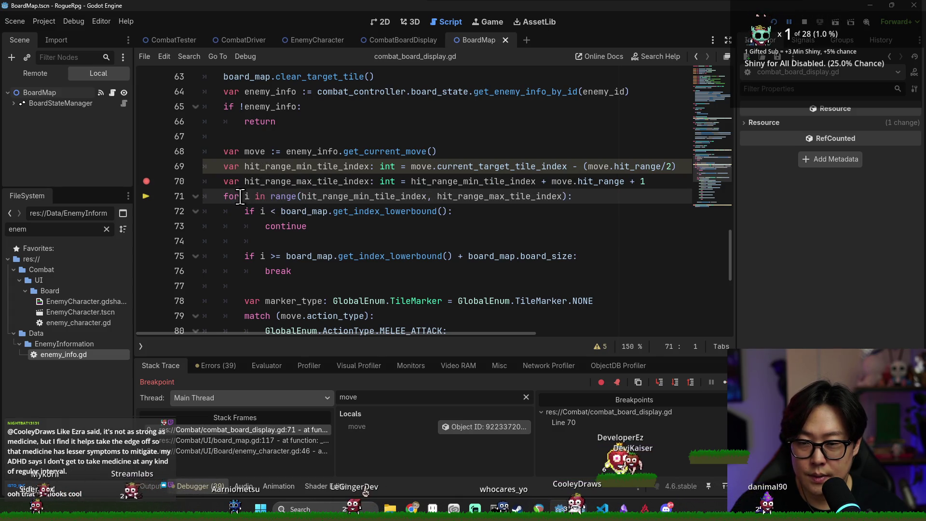
{"action": "left_click", "coordinate": [675, 384]}
{"action": "left_click", "coordinate": [676, 381]}
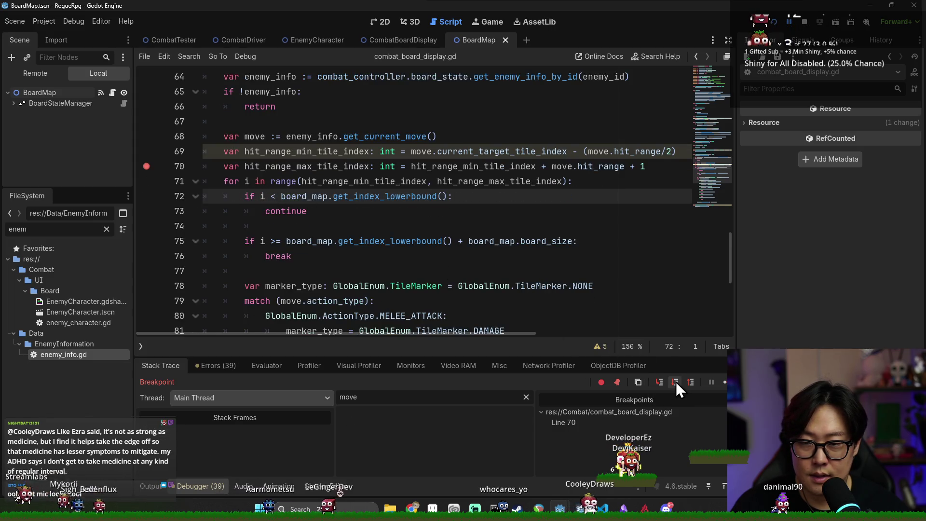
{"action": "left_click", "coordinate": [676, 381]}
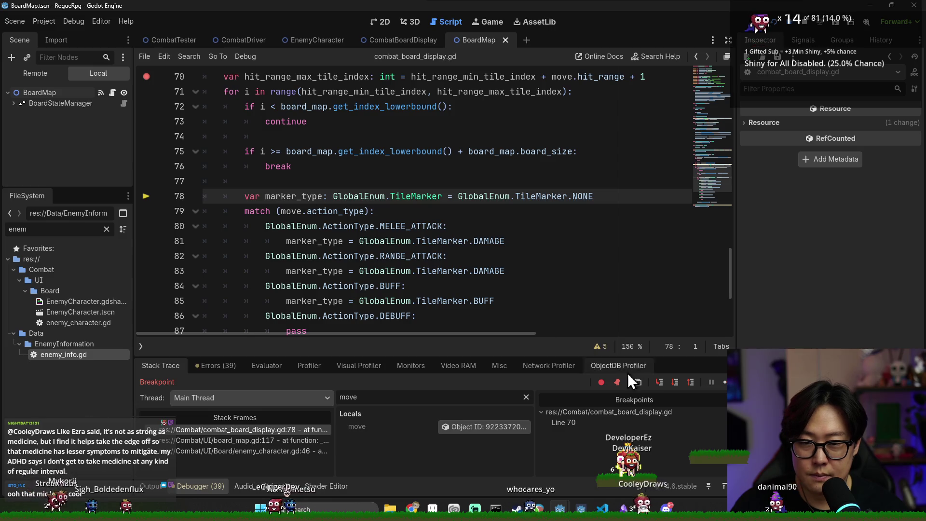
{"action": "left_click", "coordinate": [678, 381]}
Inspect the move object's properties, step to line 95, and step into set_target_tile.
{"action": "mouse_move", "coordinate": [286, 180]}
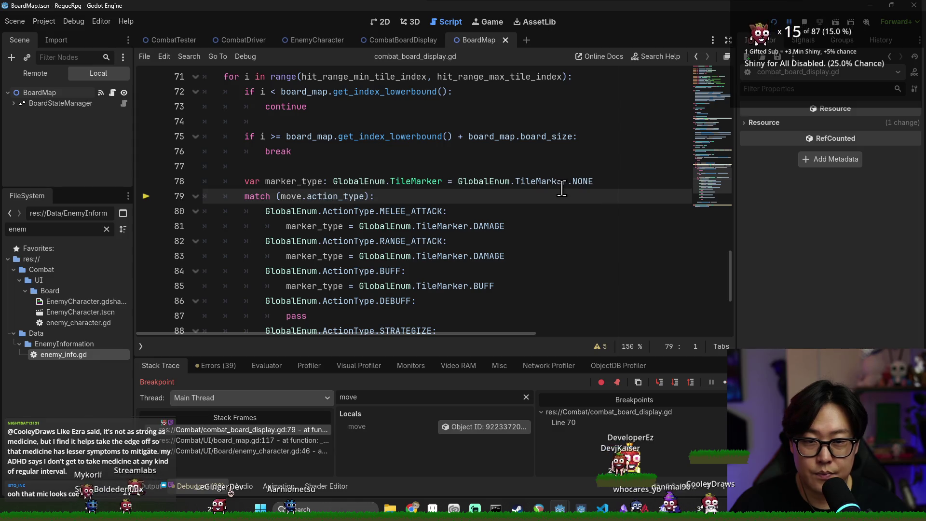
{"action": "mouse_move", "coordinate": [577, 180]}
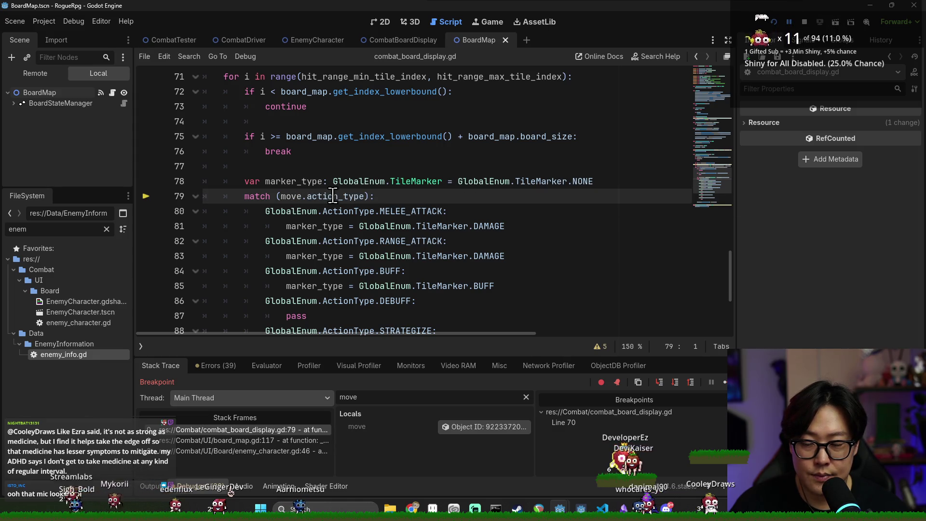
{"action": "left_click", "coordinate": [479, 426]}
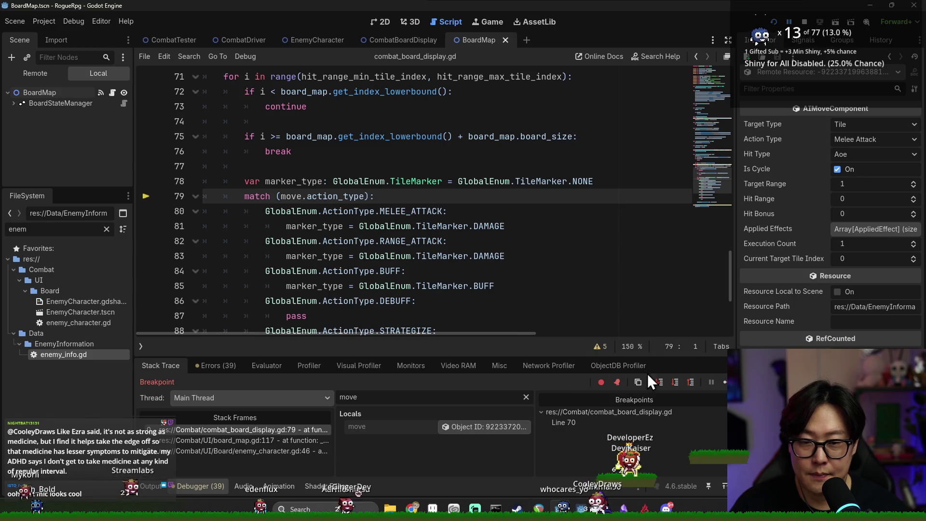
{"action": "left_click", "coordinate": [676, 383]}
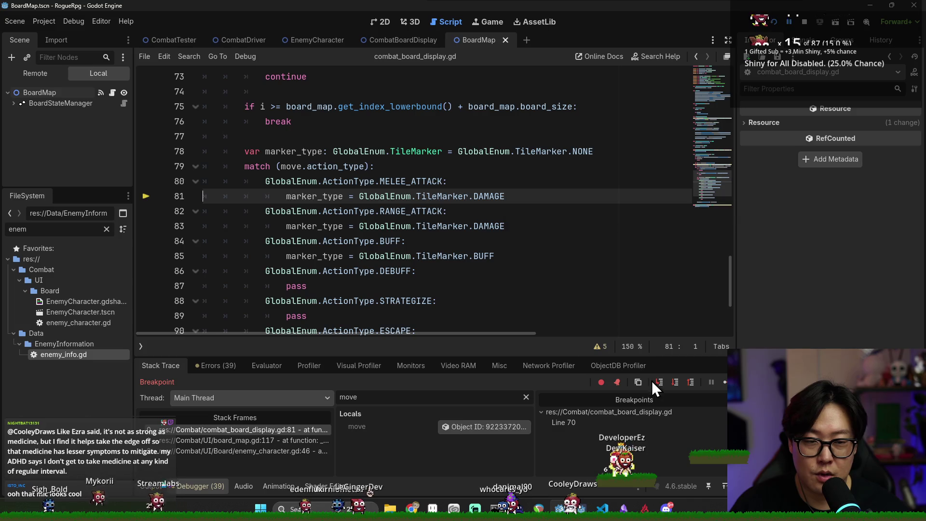
{"action": "left_click", "coordinate": [676, 383]}
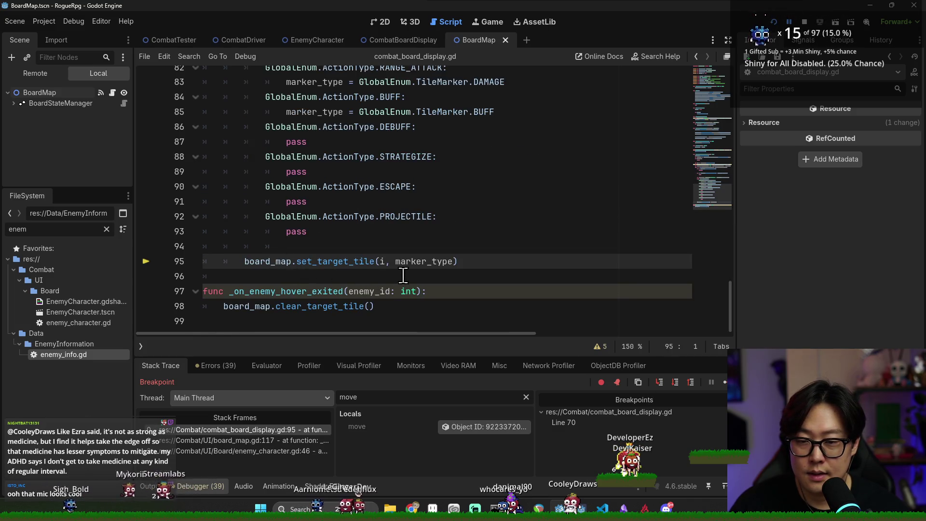
{"action": "mouse_move", "coordinate": [381, 264]}
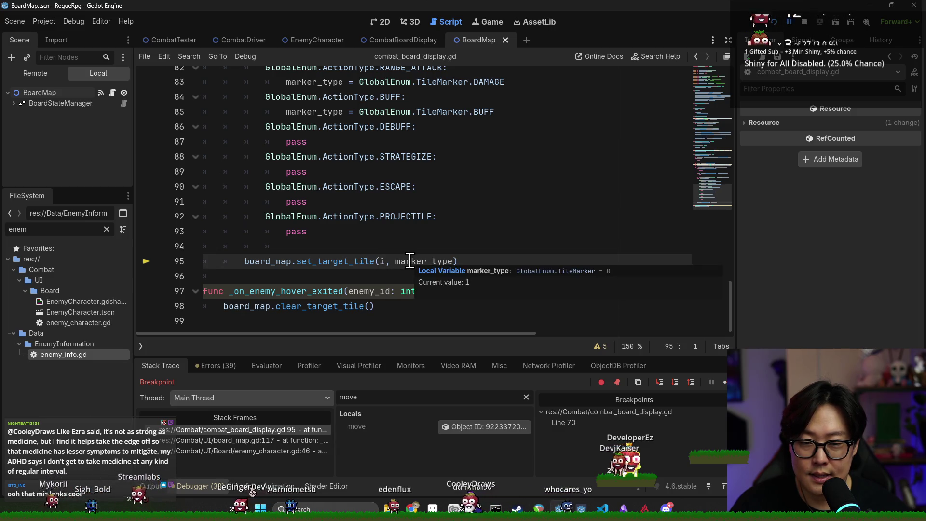
{"action": "left_click", "coordinate": [659, 382]}
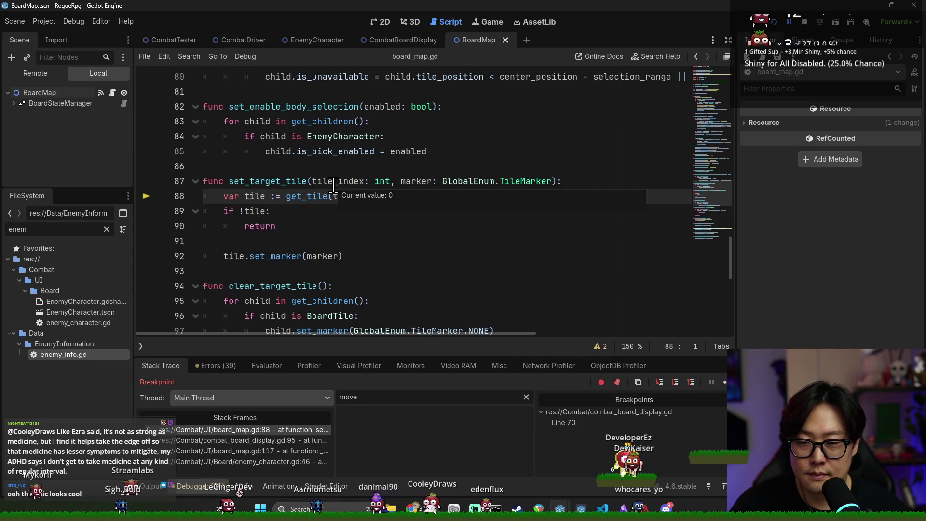
Step through set_target_tile to line 92 and into the tile's set_marker function.
{"action": "key", "text": "F10"}
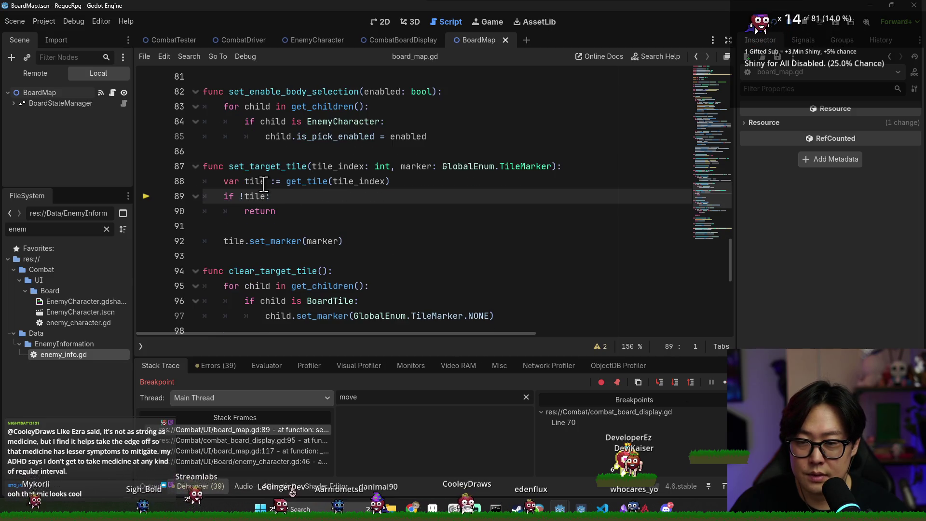
{"action": "mouse_move", "coordinate": [258, 197]}
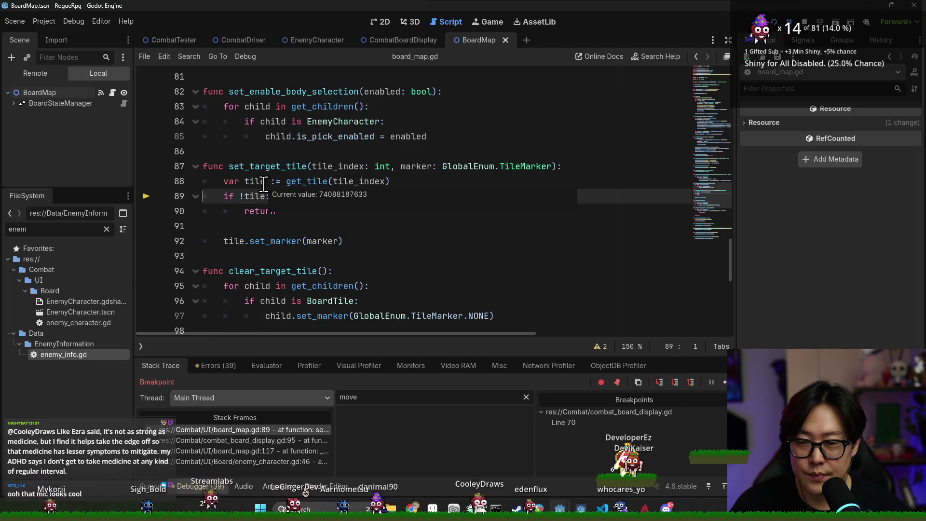
{"action": "left_click", "coordinate": [673, 383]}
{"action": "left_click", "coordinate": [654, 383]}
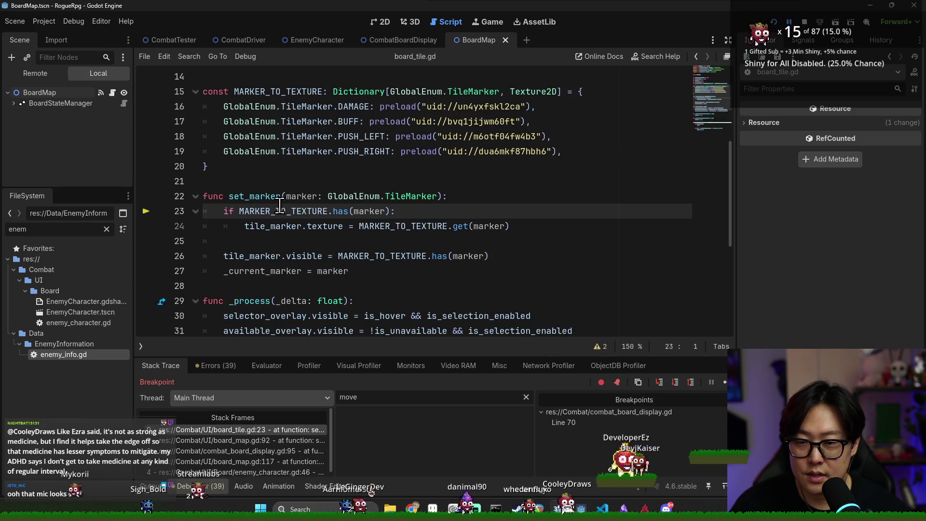
Change the debugger variable filter to 'marker'.
{"action": "mouse_move", "coordinate": [297, 196]}
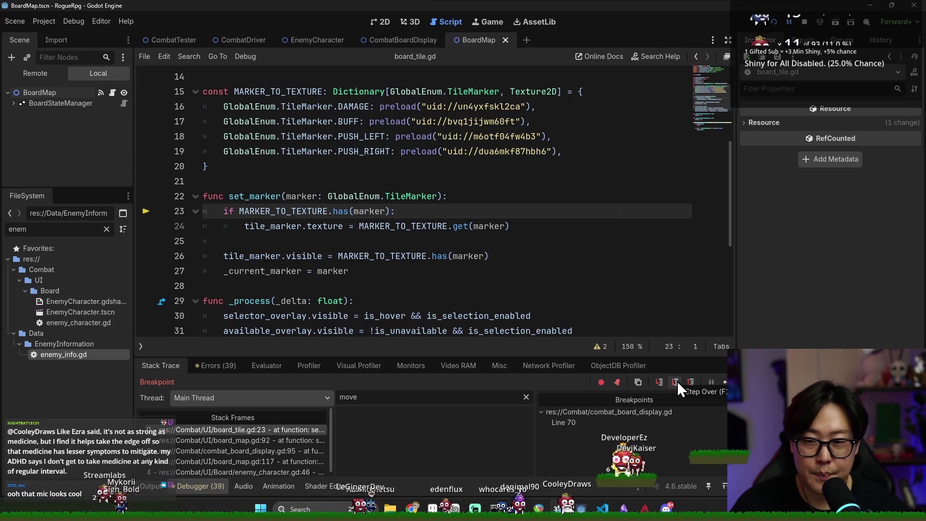
{"action": "scroll", "coordinate": [372, 200], "scroll_direction": "up", "scroll_amount": 1}
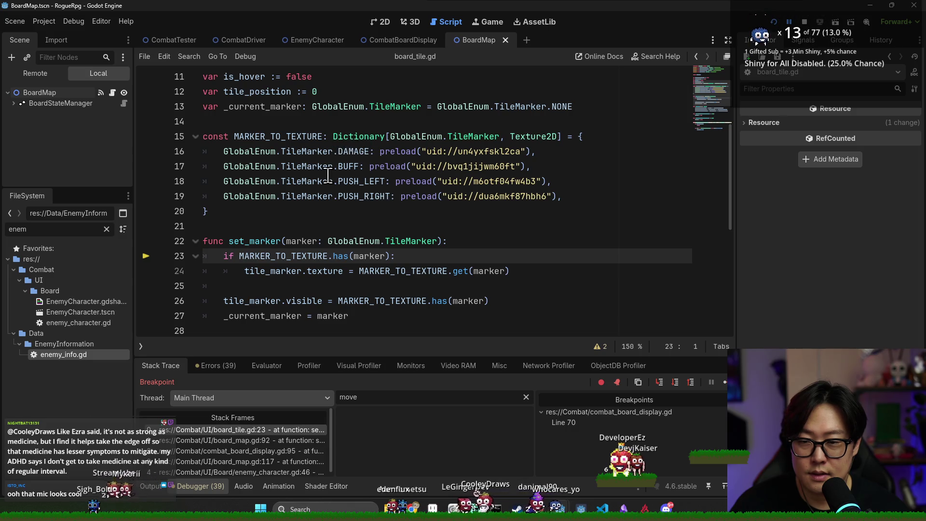
{"action": "mouse_move", "coordinate": [327, 185]}
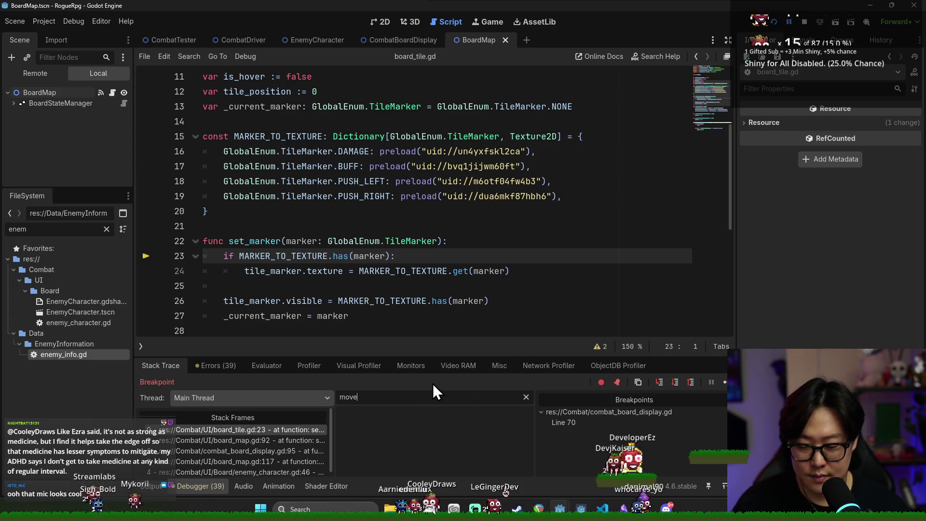
{"action": "key", "text": "BackSpace"}
{"action": "key", "text": "BackSpace"}
{"action": "key", "text": "BackSpace"}
{"action": "type", "text": "arker"}
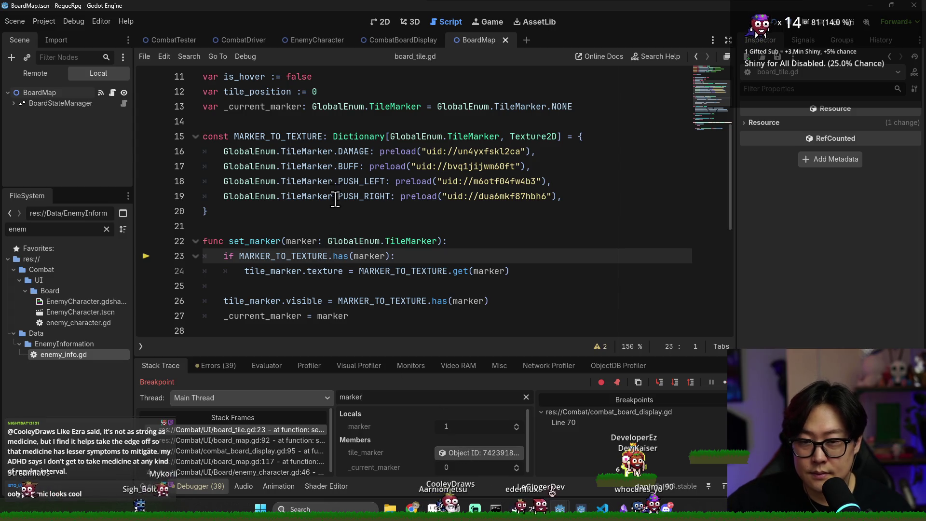
Check the TileMarker enum definition, return to board_tile.gd, step to line 24, and stop debugging.
{"action": "left_click", "coordinate": [344, 152]}
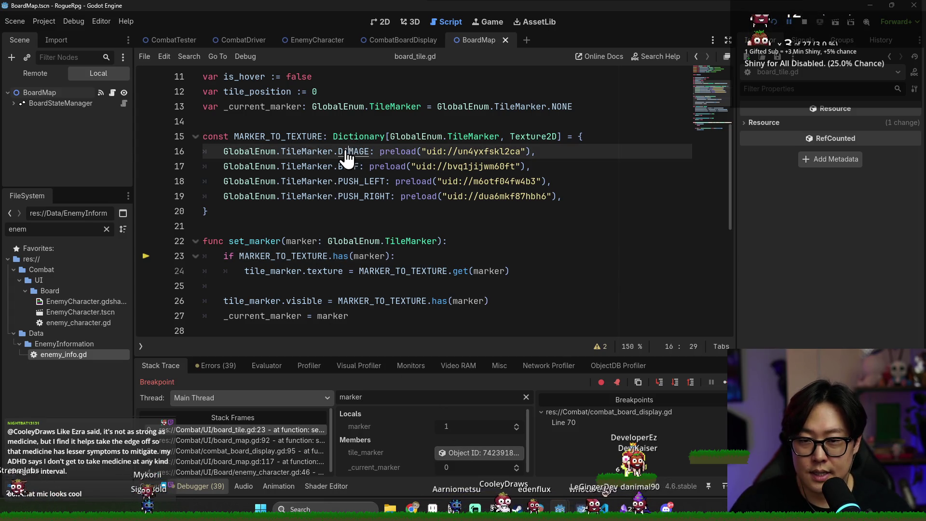
{"action": "left_click", "coordinate": [347, 152], "text": "ctrl"}
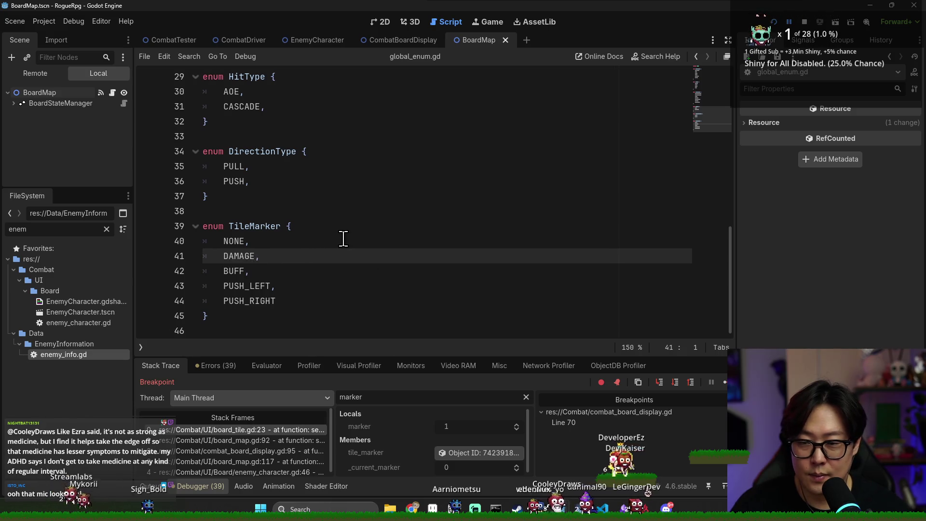
{"action": "key", "text": "alt+Left"}
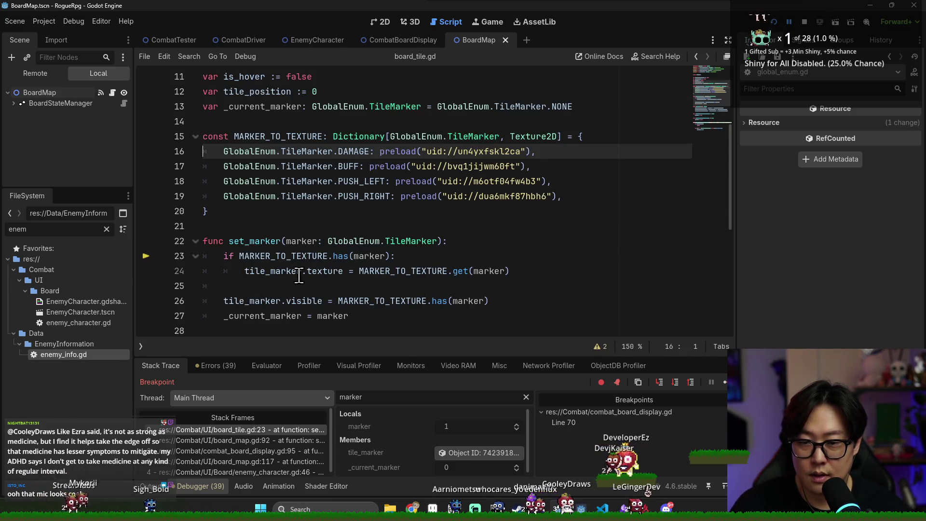
{"action": "left_click", "coordinate": [674, 384]}
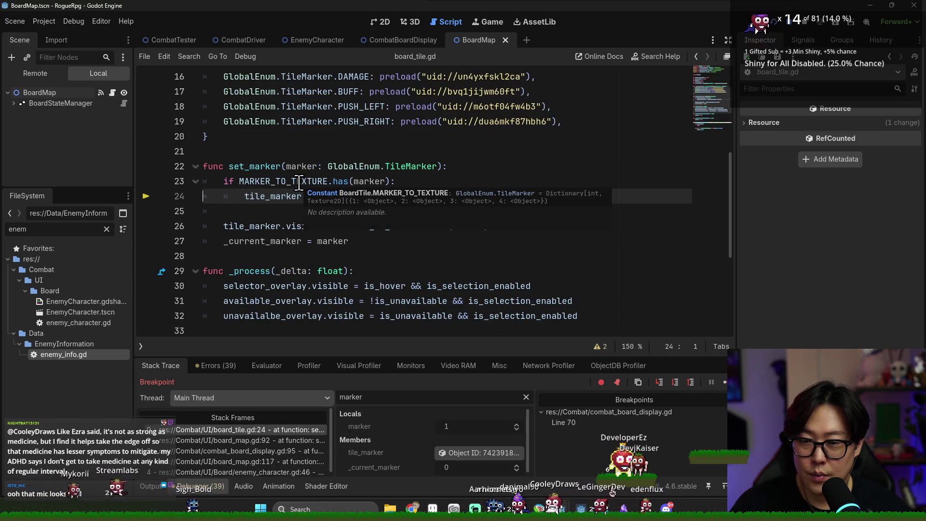
{"action": "key", "text": "F8"}
{"action": "left_click", "coordinate": [241, 183]}
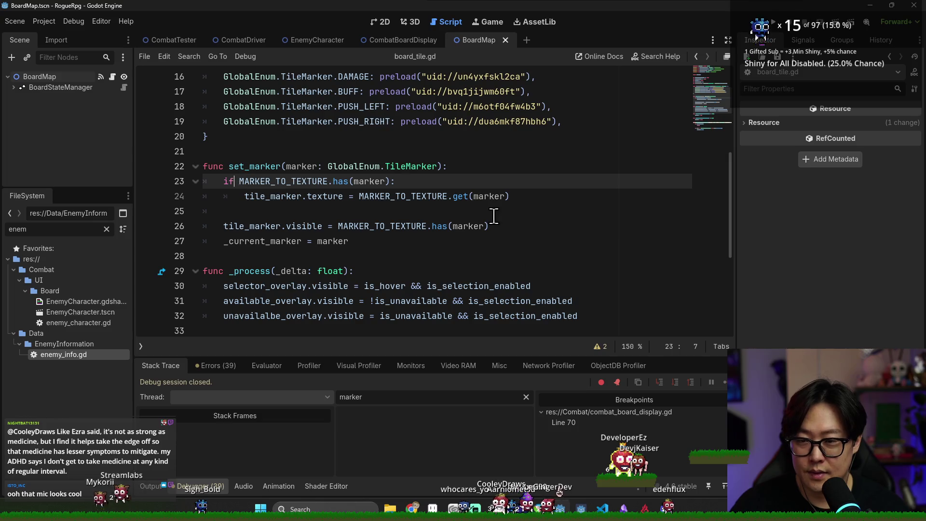
Add '!' before MARKER_TO_TEXTURE on line 23, run the project and start a battle.
{"action": "type", "text": "!"}
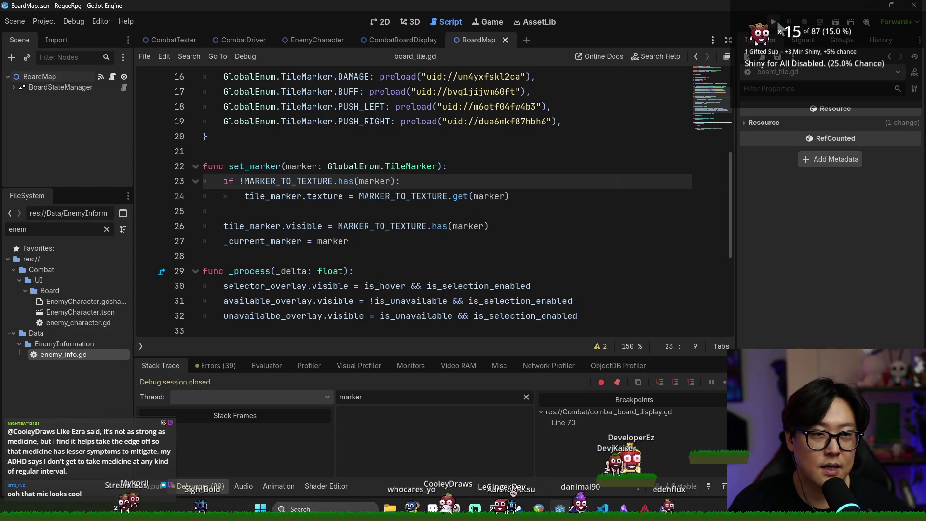
{"action": "key", "text": "F5"}
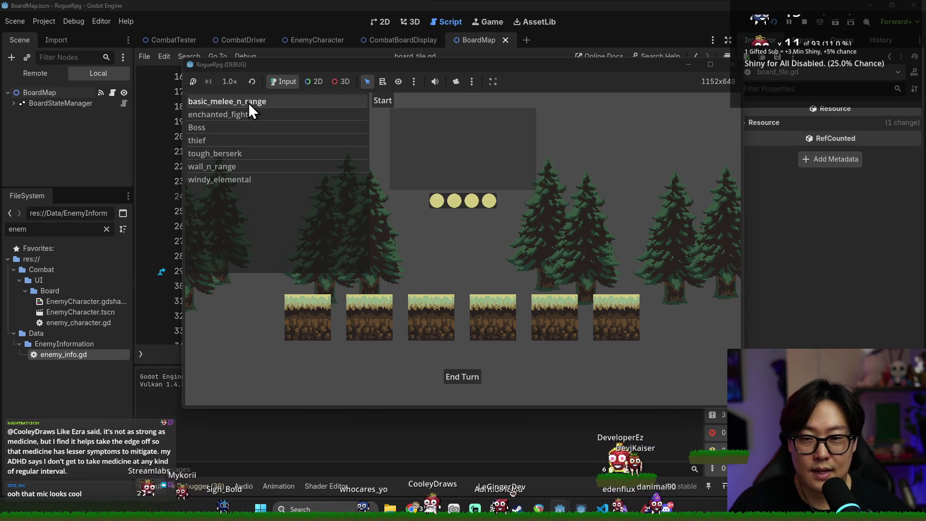
{"action": "left_click", "coordinate": [247, 101]}
{"action": "left_click", "coordinate": [383, 100]}
{"action": "mouse_move", "coordinate": [496, 291]}
Move the breakpoint from line 70 to line 71, resuming the game in between.
{"action": "left_click", "coordinate": [155, 201]}
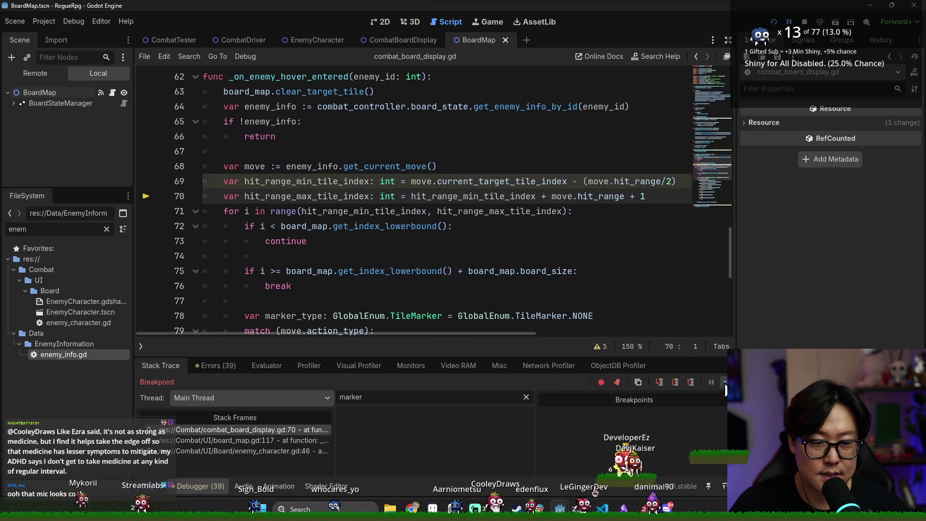
{"action": "left_click", "coordinate": [725, 383]}
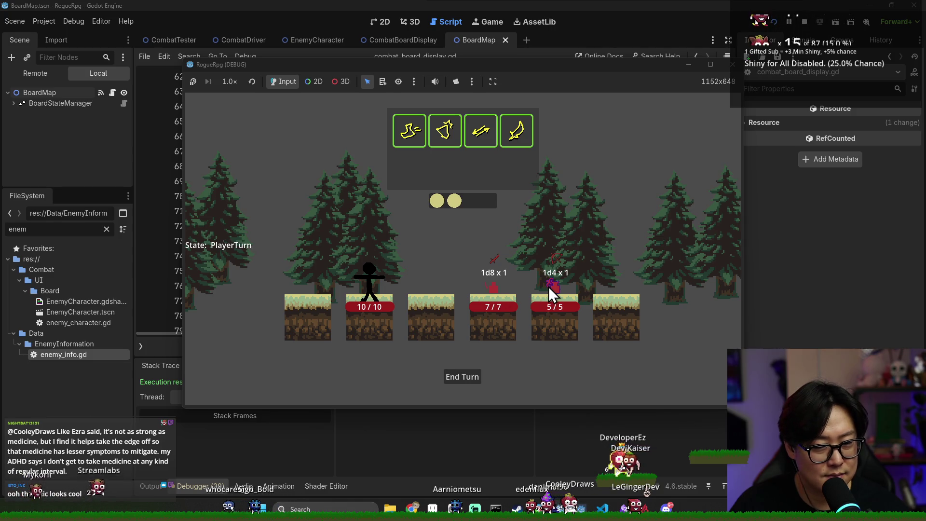
{"action": "left_click", "coordinate": [592, 6]}
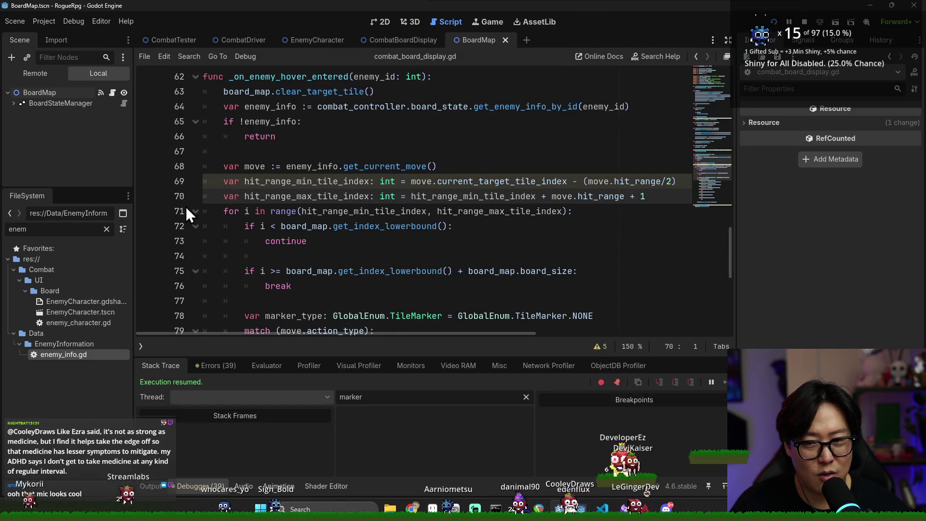
{"action": "left_click", "coordinate": [146, 211]}
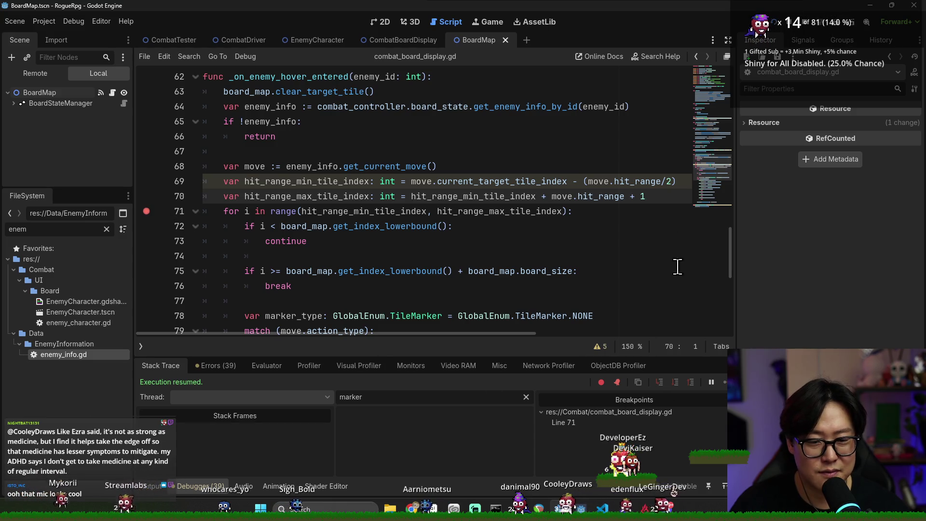
Hover an enemy to hit the line 71 breakpoint and step to the set_target_tile call.
{"action": "key", "text": "alt+Tab"}
{"action": "mouse_move", "coordinate": [563, 323]}
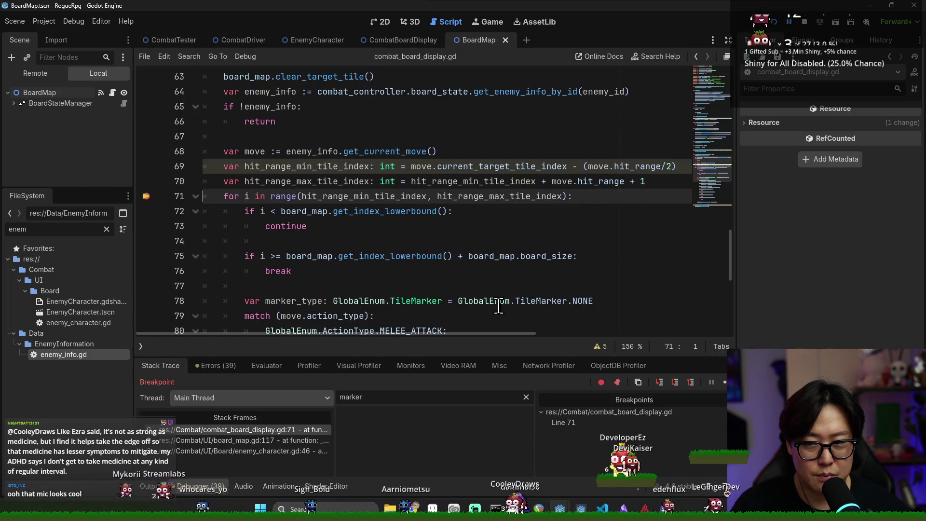
{"action": "left_click", "coordinate": [679, 382]}
{"action": "left_click", "coordinate": [678, 381]}
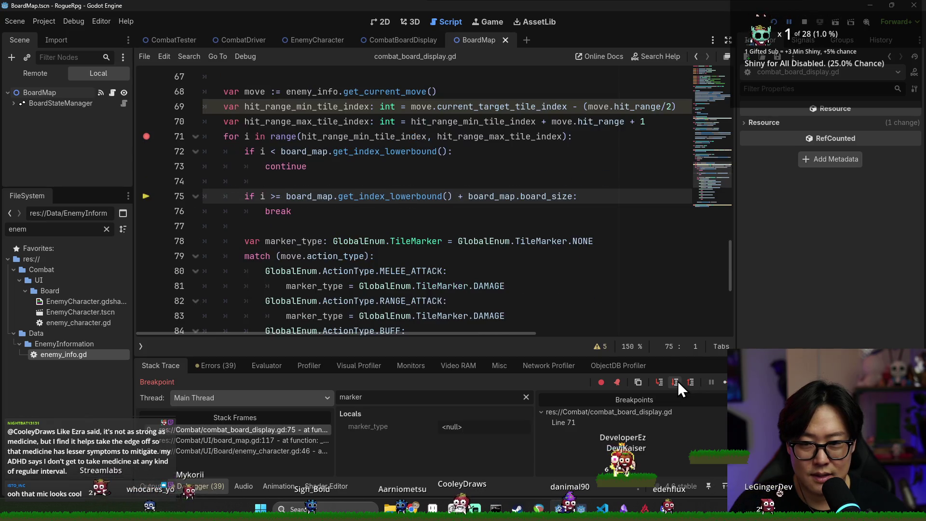
{"action": "left_click", "coordinate": [679, 382]}
{"action": "left_click", "coordinate": [678, 382]}
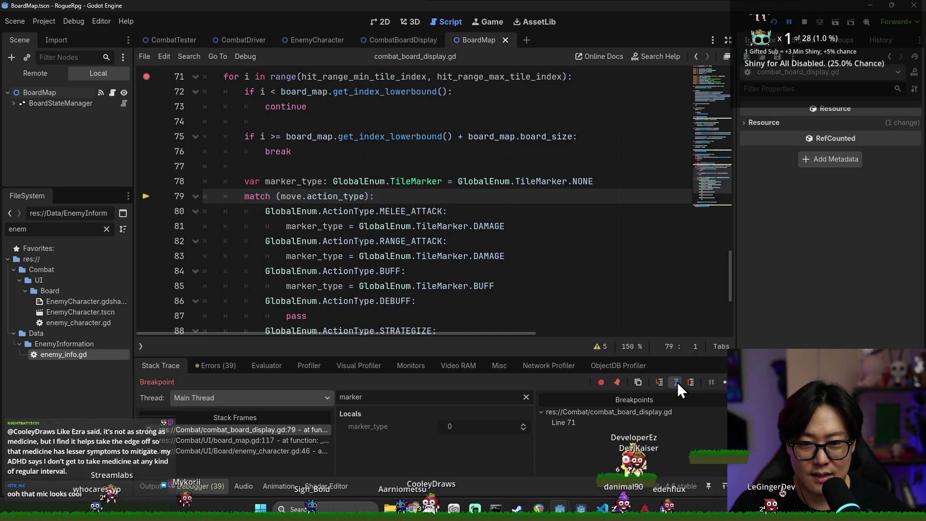
{"action": "left_click", "coordinate": [677, 382]}
{"action": "left_click", "coordinate": [678, 382]}
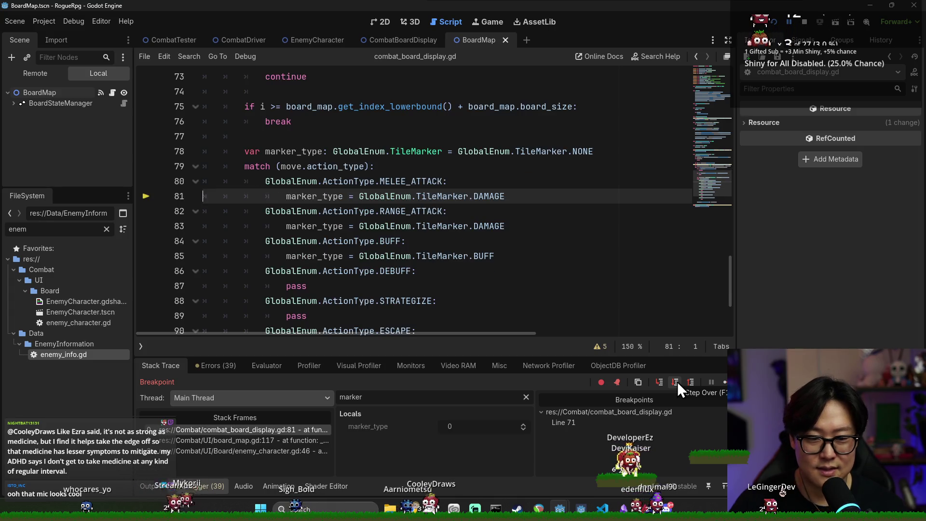
{"action": "left_click", "coordinate": [677, 382]}
Step into set_target_tile, then into set_marker, and on to line 27.
{"action": "left_click", "coordinate": [659, 382]}
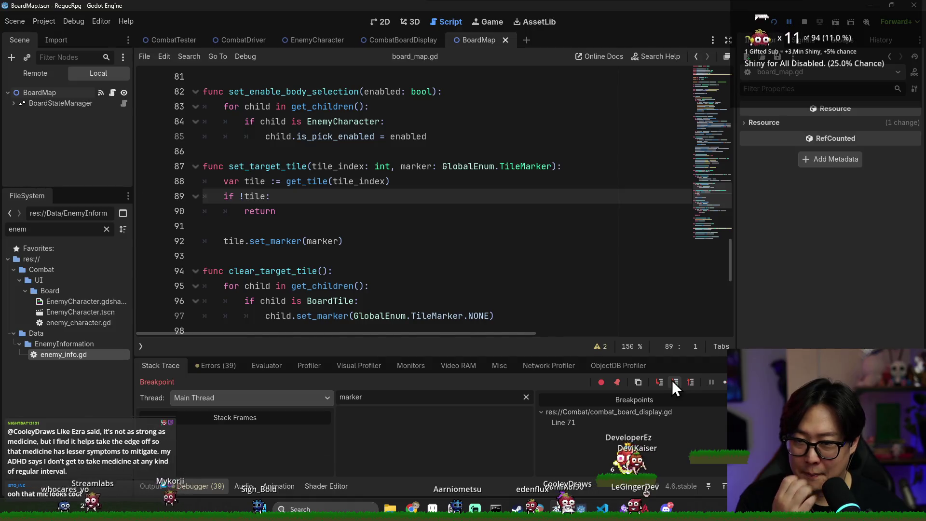
{"action": "left_click", "coordinate": [672, 381]}
{"action": "left_click", "coordinate": [659, 380]}
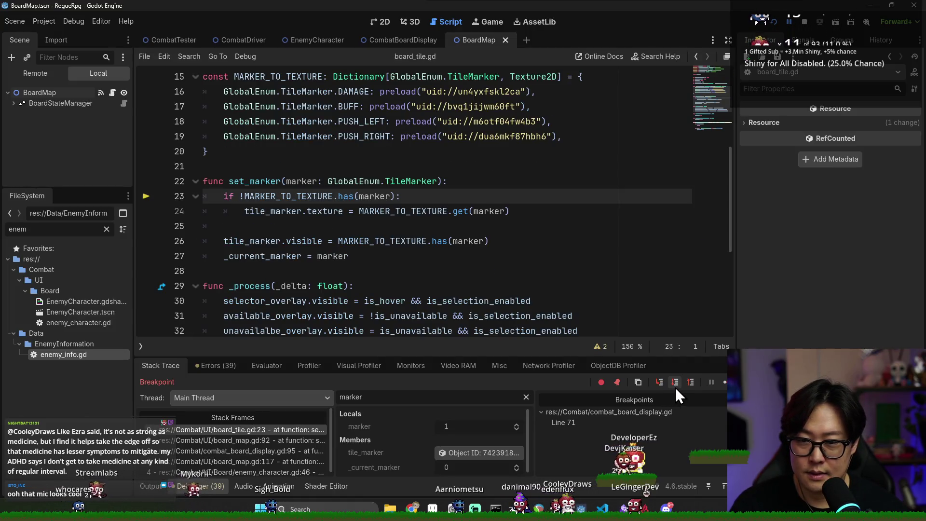
{"action": "left_click", "coordinate": [675, 387]}
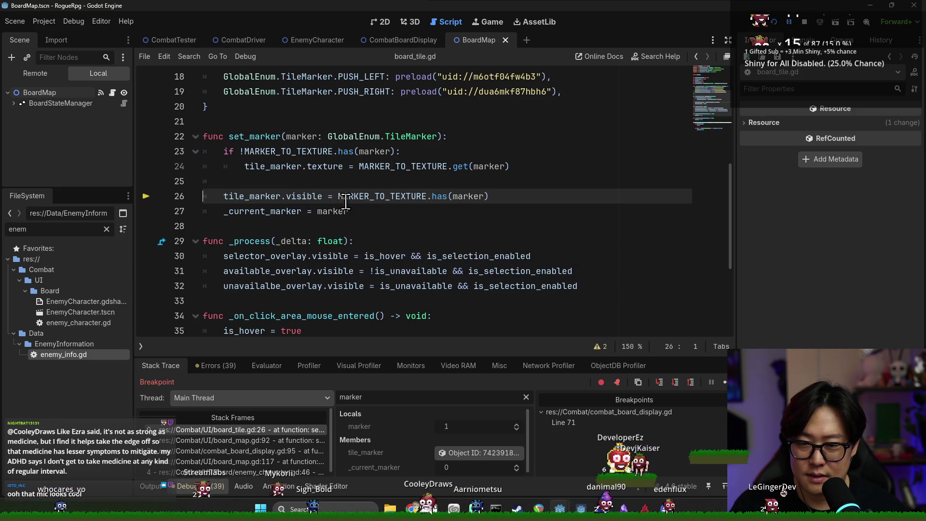
{"action": "left_click", "coordinate": [675, 382]}
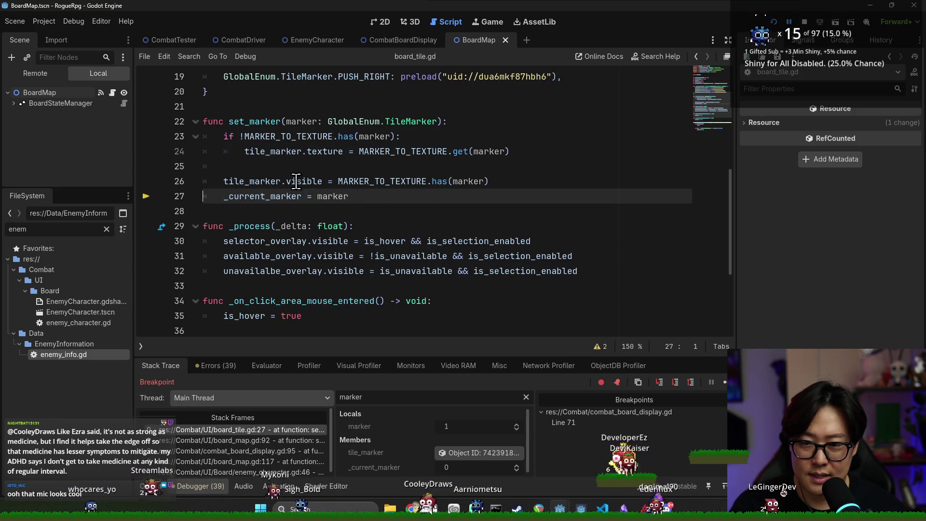
{"action": "mouse_move", "coordinate": [296, 181]}
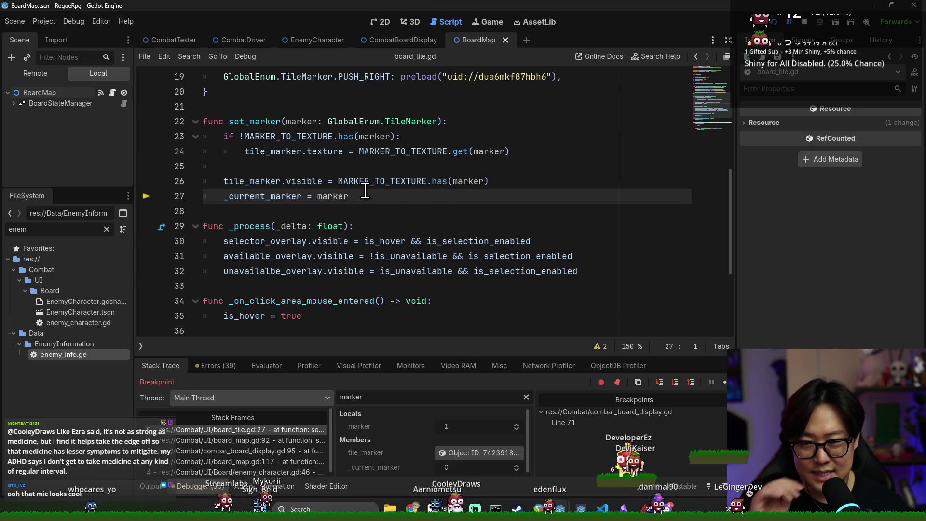
{"action": "mouse_move", "coordinate": [321, 203]}
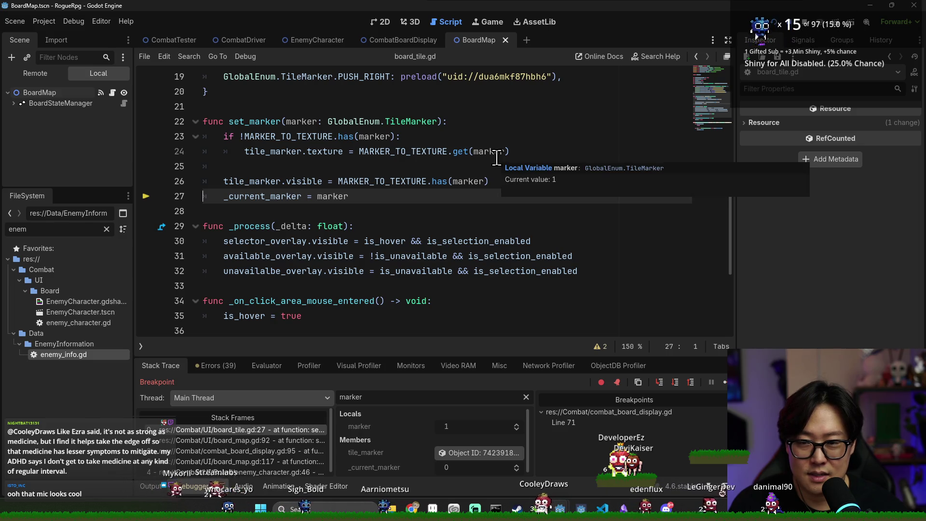
Stop the project and remove the '!' negation from line 23.
{"action": "left_click", "coordinate": [806, 24]}
{"action": "left_click", "coordinate": [240, 137]}
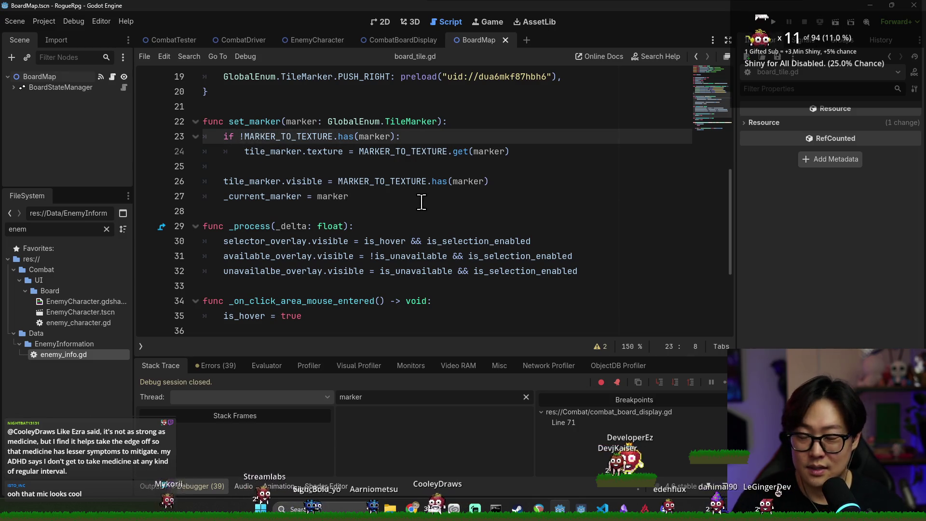
{"action": "key", "text": "Delete"}
Move tile_marker.visible = false to the top of set_marker.
{"action": "double_click", "coordinate": [251, 182]}
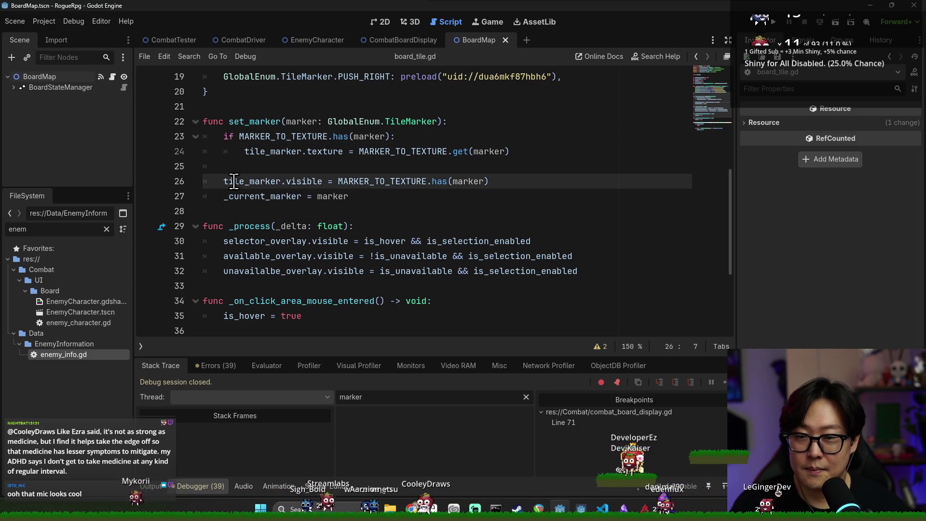
{"action": "left_click", "coordinate": [320, 189], "text": "shift"}
{"action": "key", "text": "ctrl+x"}
{"action": "left_click", "coordinate": [475, 124]}
{"action": "key", "text": "Return"}
{"action": "key", "text": "ctrl+v"}
{"action": "type", "text": "= f"}
Add tile_marker.visible = true inside the if block, delete the leftover line, and save.
{"action": "left_click", "coordinate": [516, 168]}
{"action": "key", "text": "Return"}
{"action": "type", "text": "tile_marker.visible ."}
{"action": "key", "text": "BackSpace"}
{"action": "type", "text": "= true"}
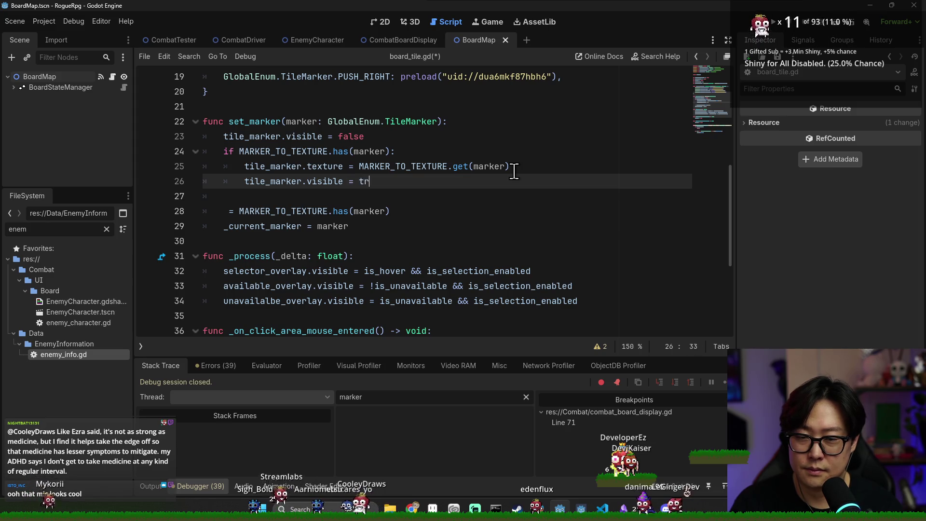
{"action": "left_click", "coordinate": [320, 198]}
{"action": "left_click_drag", "start_coordinate": [320, 198], "coordinate": [404, 209]}
{"action": "key", "text": "BackSpace"}
{"action": "key", "text": "ctrl+s"}
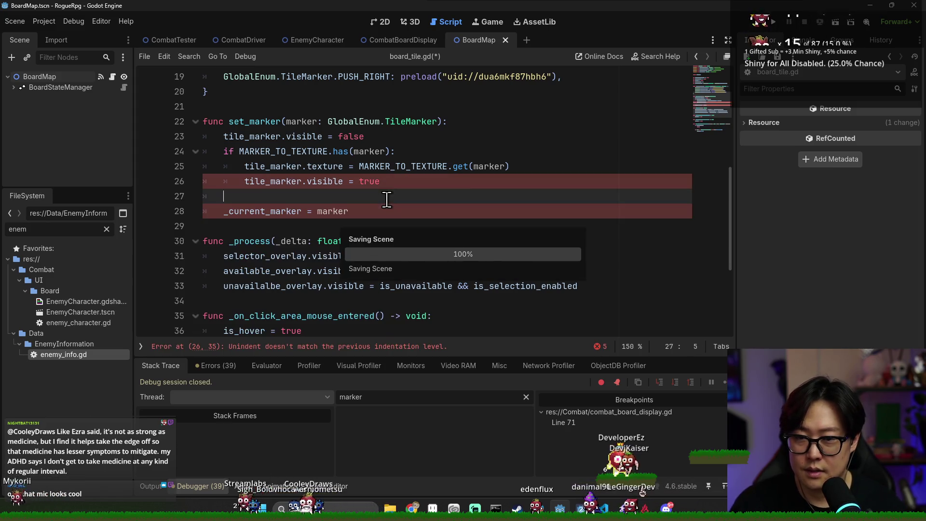
Highlight tile_marker's uses and set a breakpoint on line 24.
{"action": "left_click", "coordinate": [342, 166]}
{"action": "double_click", "coordinate": [266, 168]}
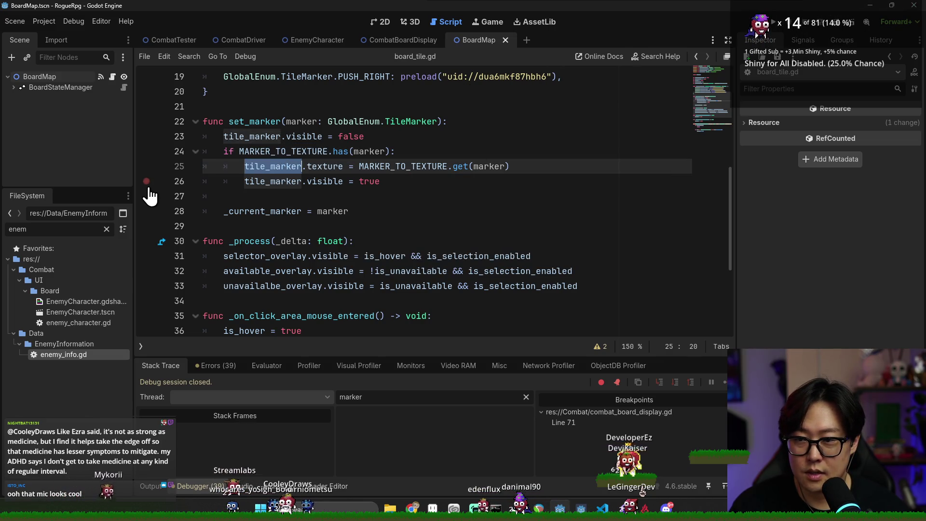
{"action": "left_click", "coordinate": [146, 157]}
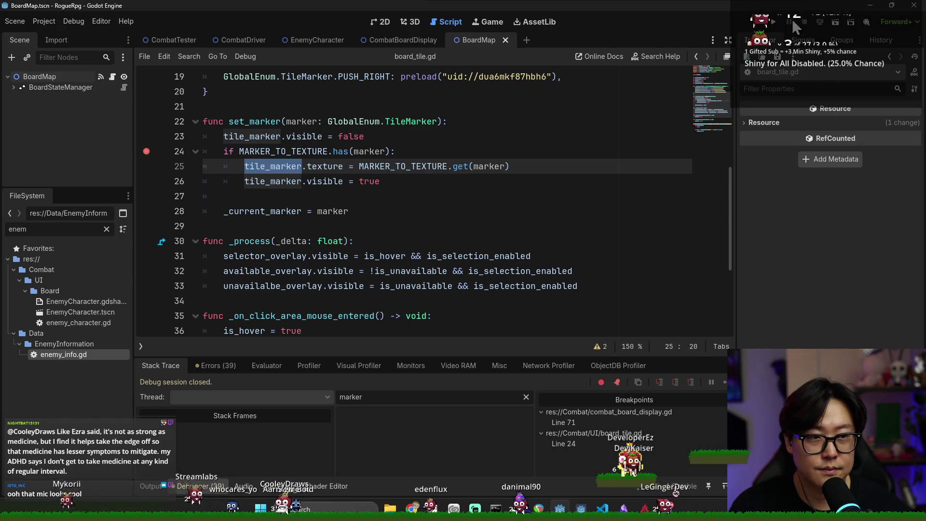
Debug-run the basic_melee_n_range battle, step set_marker to line 28, then continue to the next breakpoint.
{"action": "left_click", "coordinate": [774, 22]}
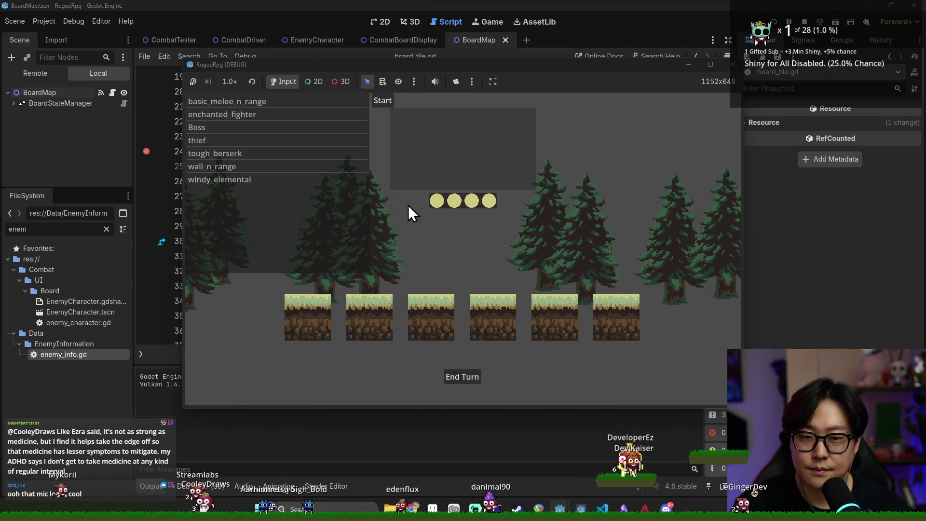
{"action": "left_click", "coordinate": [259, 102]}
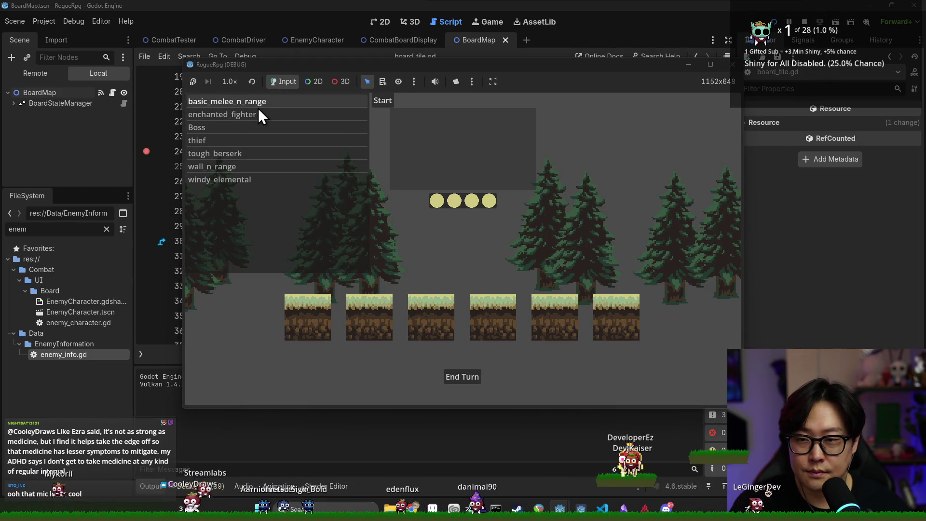
{"action": "left_click", "coordinate": [386, 101]}
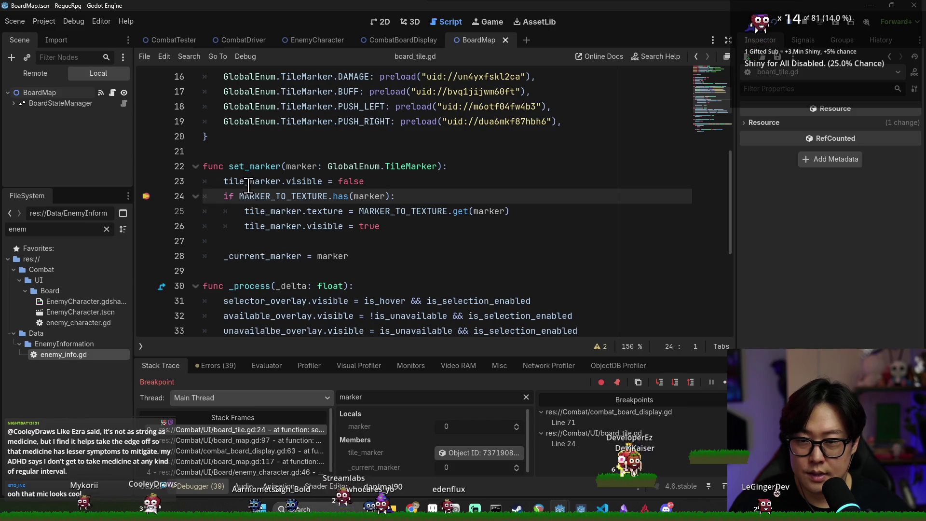
{"action": "left_click", "coordinate": [676, 386]}
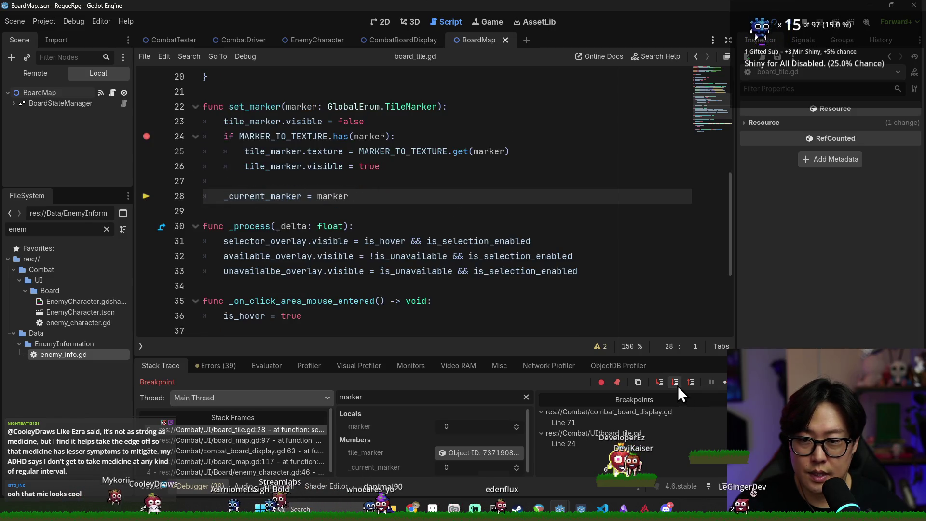
{"action": "mouse_move", "coordinate": [268, 134]}
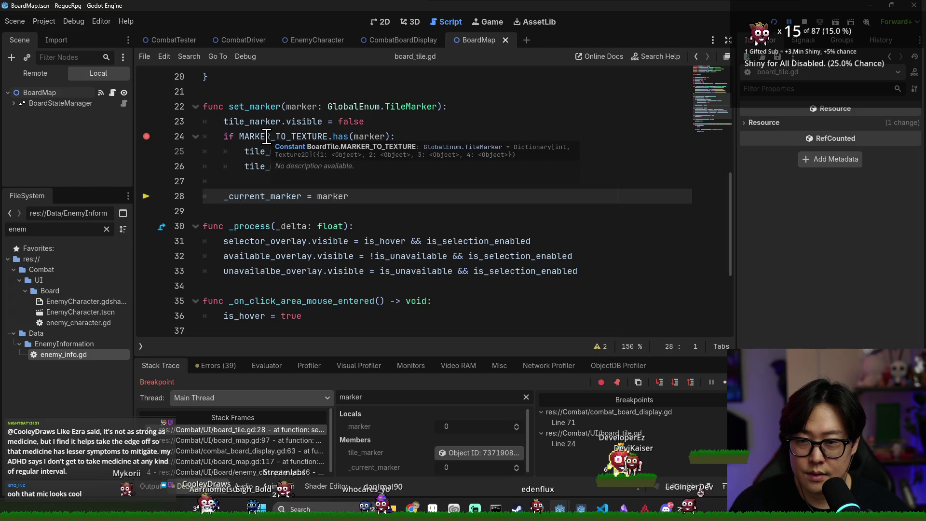
{"action": "mouse_move", "coordinate": [377, 136]}
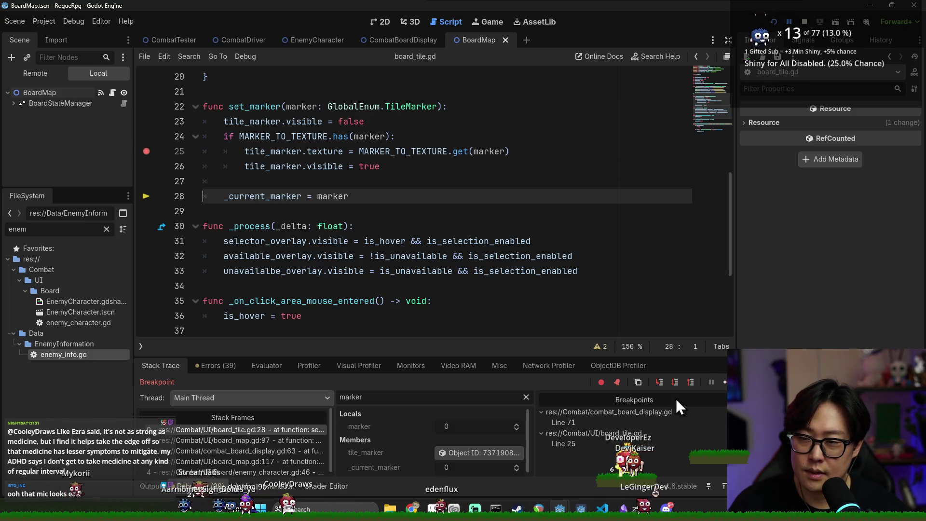
{"action": "key", "text": "F12"}
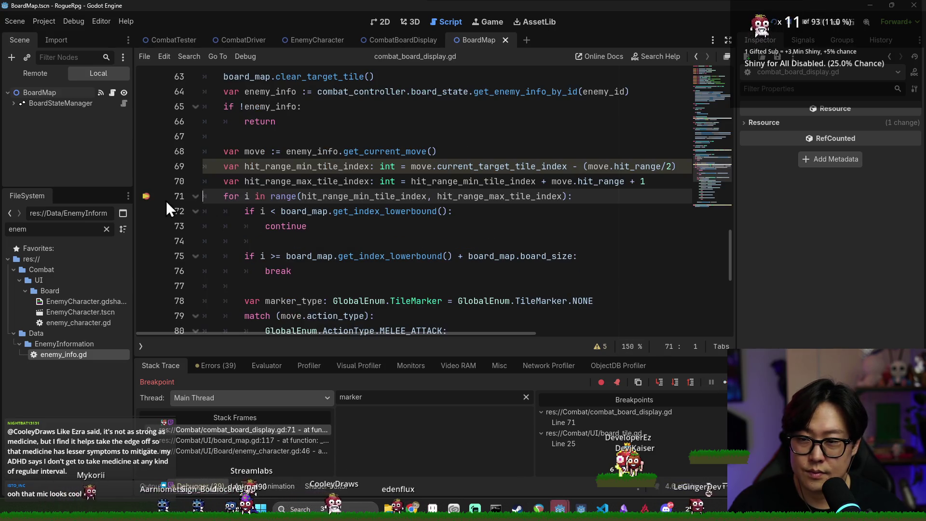
Remove the line-71 breakpoint, continue to the tile breakpoint, and step to line 26.
{"action": "left_click", "coordinate": [166, 201]}
{"action": "left_click", "coordinate": [724, 383]}
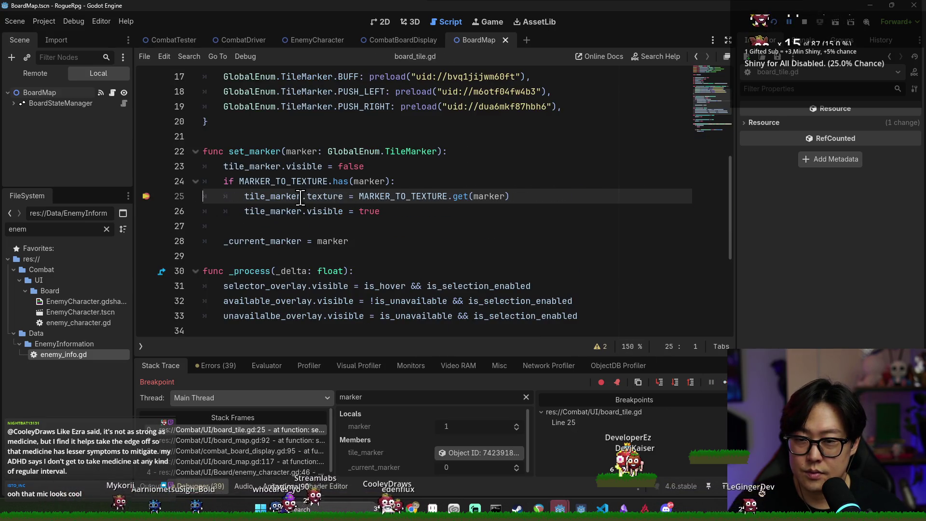
{"action": "mouse_move", "coordinate": [371, 182]}
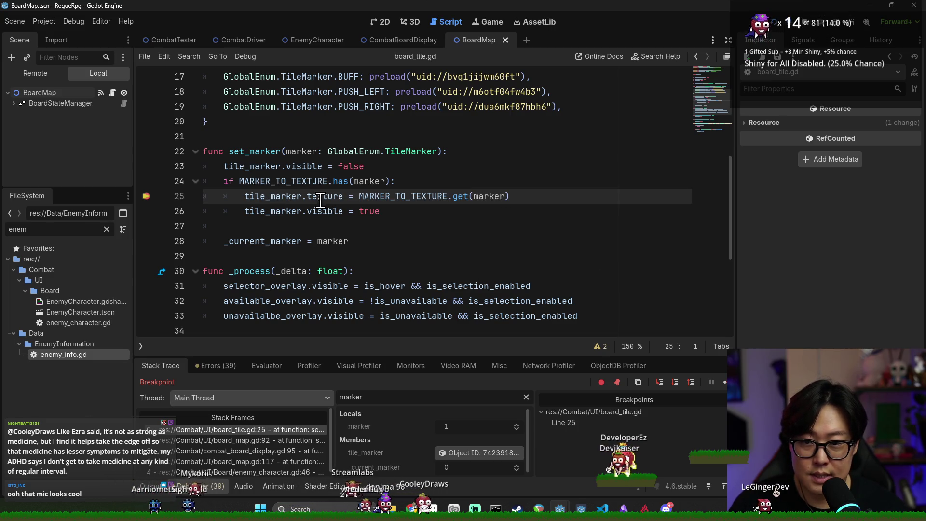
{"action": "scroll", "coordinate": [441, 177], "scroll_direction": "up", "scroll_amount": 1}
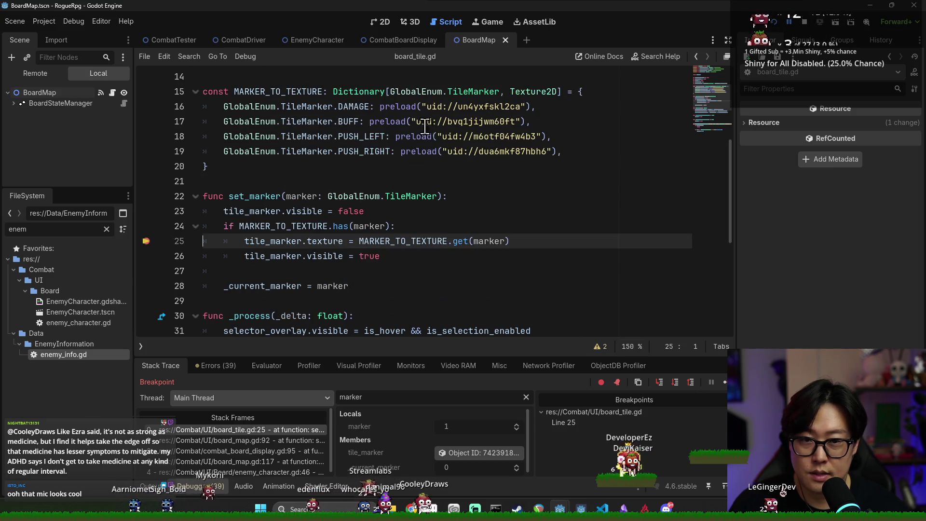
{"action": "double_click", "coordinate": [285, 241]}
{"action": "double_click", "coordinate": [326, 240]}
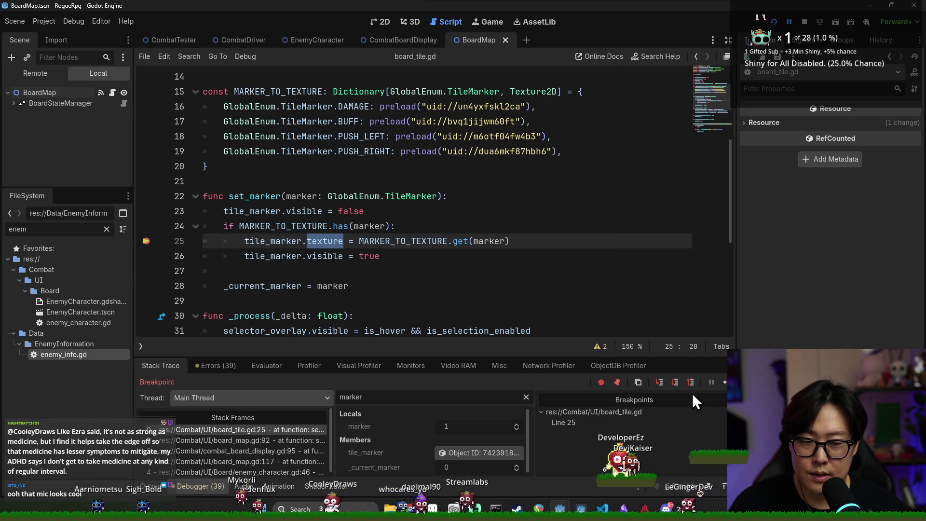
{"action": "left_click", "coordinate": [676, 383]}
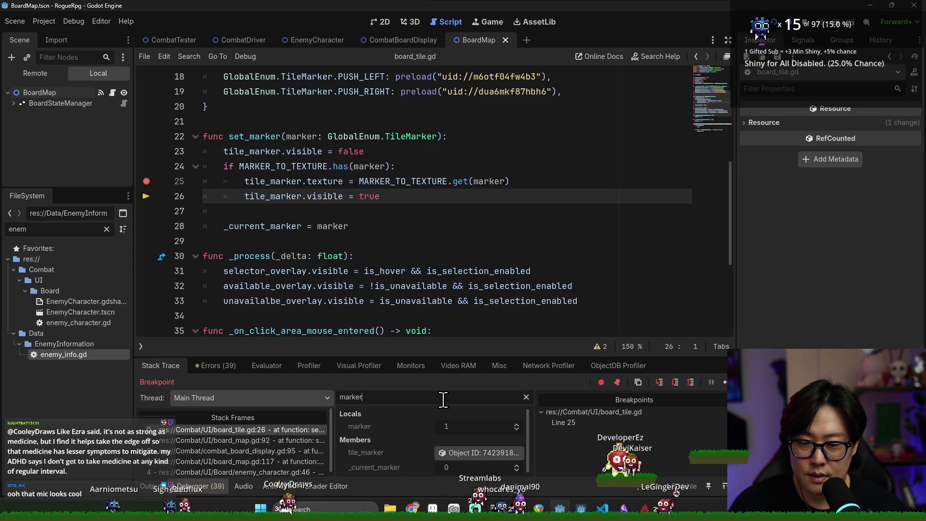
Filter debugger variables by 'tile', inspect tile_marker, step to line 28, and remove the line-25 breakpoint.
{"action": "key", "text": "ctrl+a"}
{"action": "type", "text": "tile"}
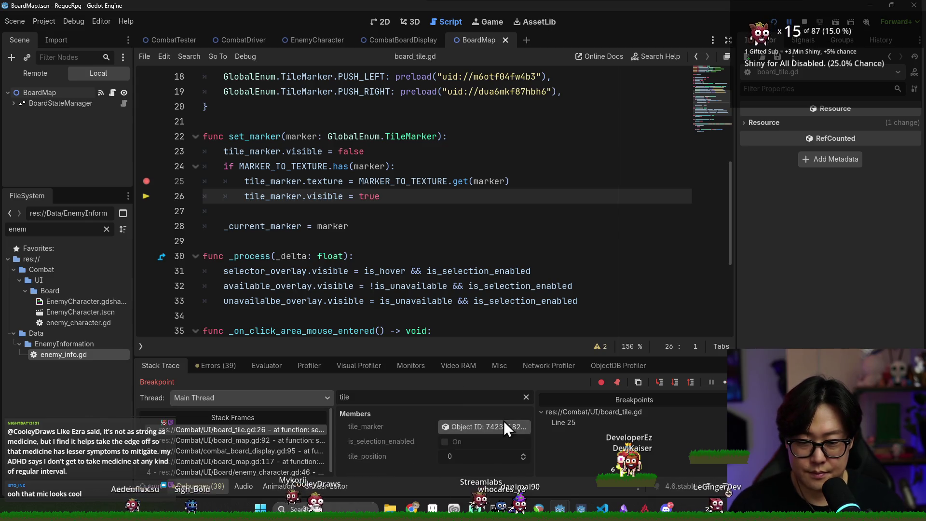
{"action": "left_click", "coordinate": [508, 427]}
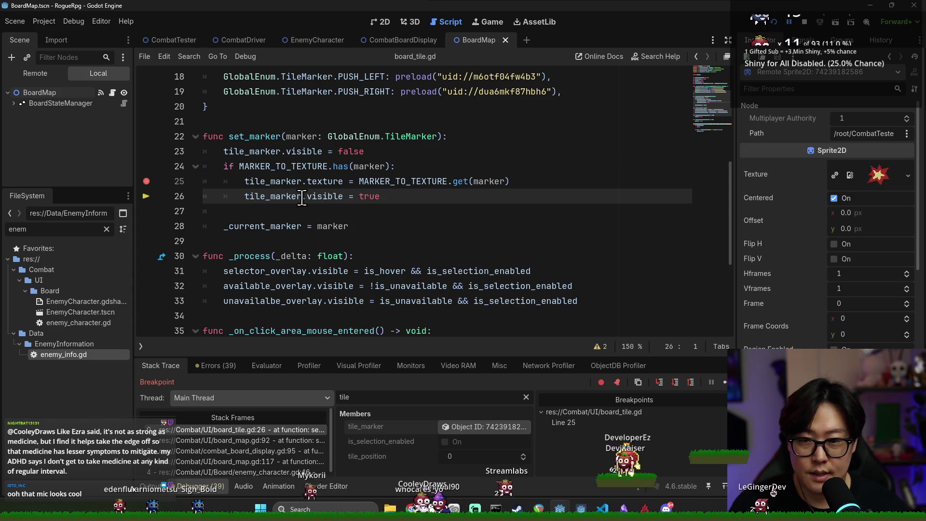
{"action": "left_click", "coordinate": [677, 386]}
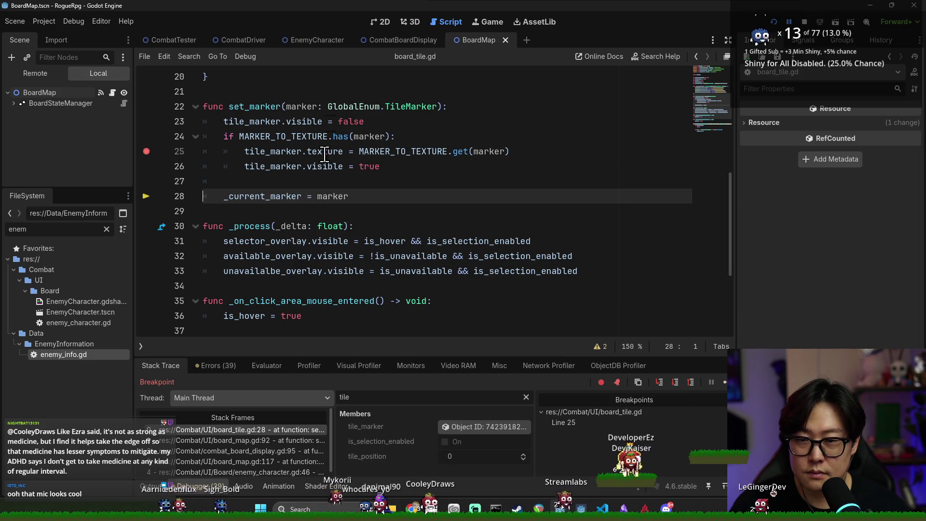
{"action": "left_click", "coordinate": [147, 151]}
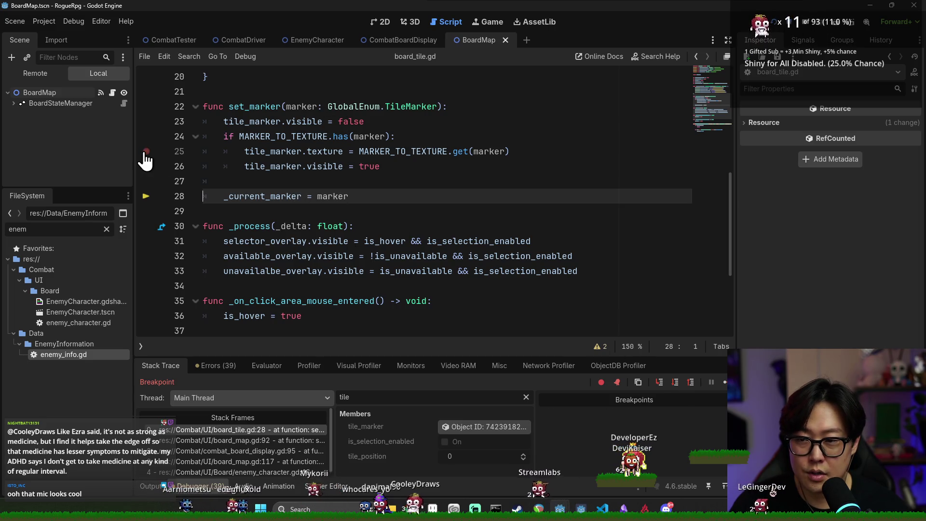
Resume the paused game, then return to the script view and scene tree.
{"action": "left_click", "coordinate": [56, 40]}
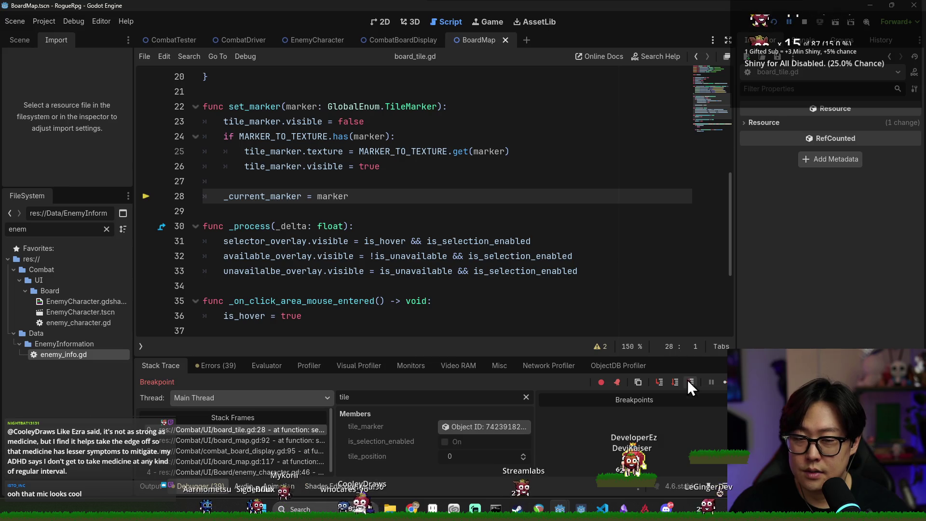
{"action": "left_click", "coordinate": [725, 382]}
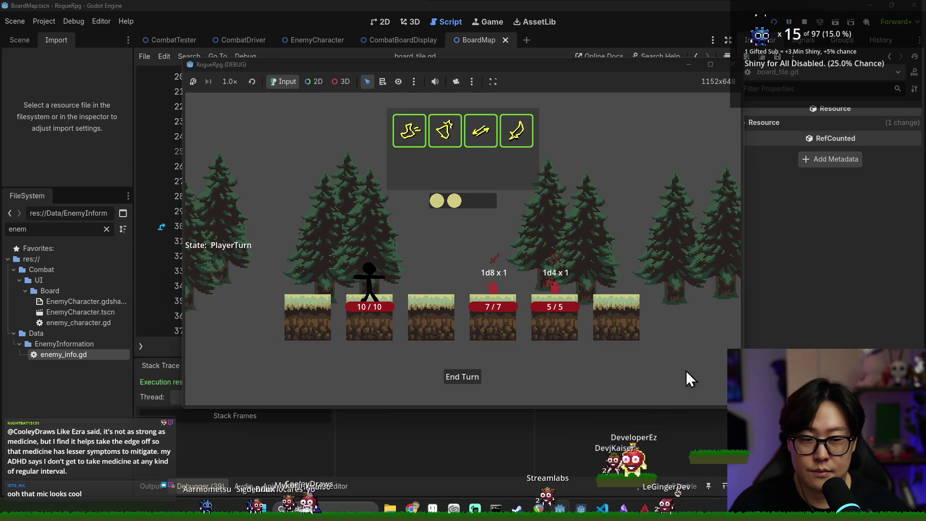
{"action": "left_click", "coordinate": [759, 290]}
{"action": "double_click", "coordinate": [253, 197]}
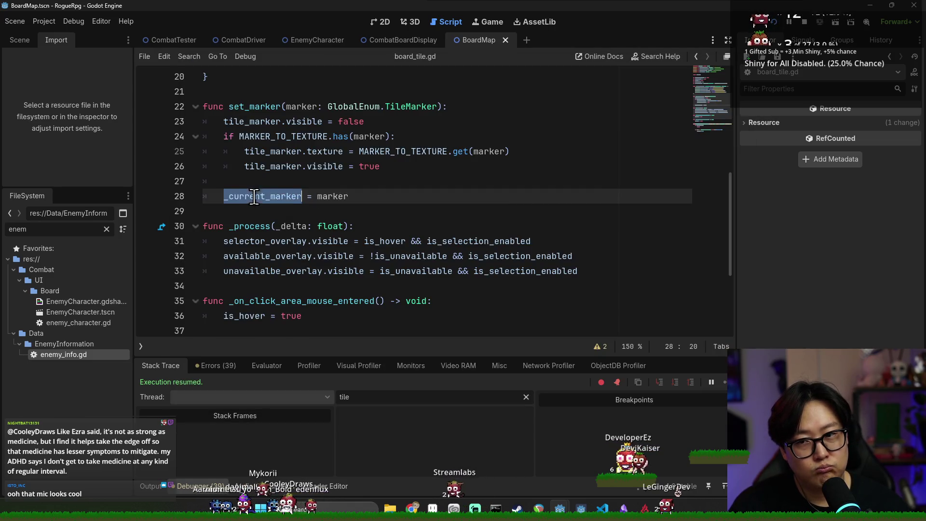
{"action": "left_click", "coordinate": [384, 22]}
{"action": "left_click", "coordinate": [446, 22]}
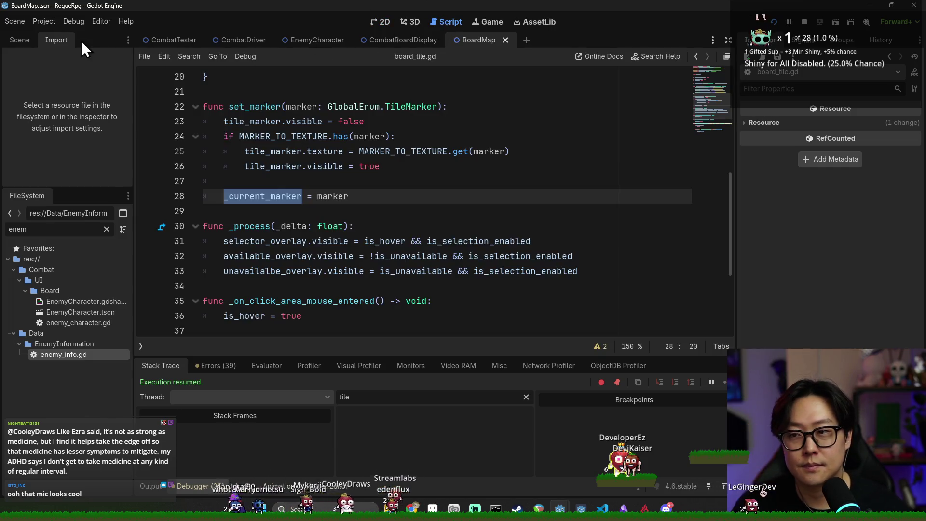
{"action": "left_click", "coordinate": [22, 43]}
{"action": "left_click_drag", "start_coordinate": [63, 185], "coordinate": [65, 263]}
{"action": "scroll", "coordinate": [499, 159], "scroll_direction": "up", "scroll_amount": 1}
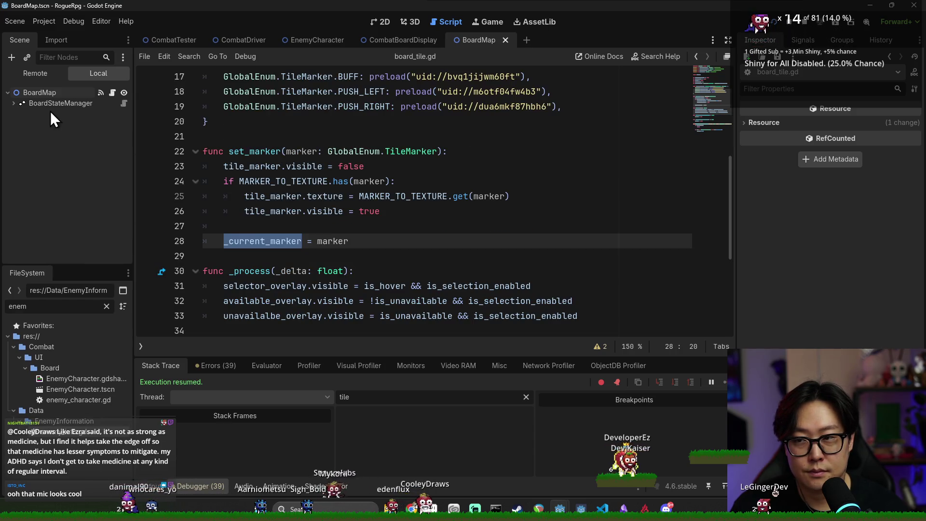
Show the Remote tree and expand CombatTester > CombatDriver > CombatBoardDisplay > BoardMap.
{"action": "left_click", "coordinate": [38, 75]}
{"action": "left_click", "coordinate": [13, 114]}
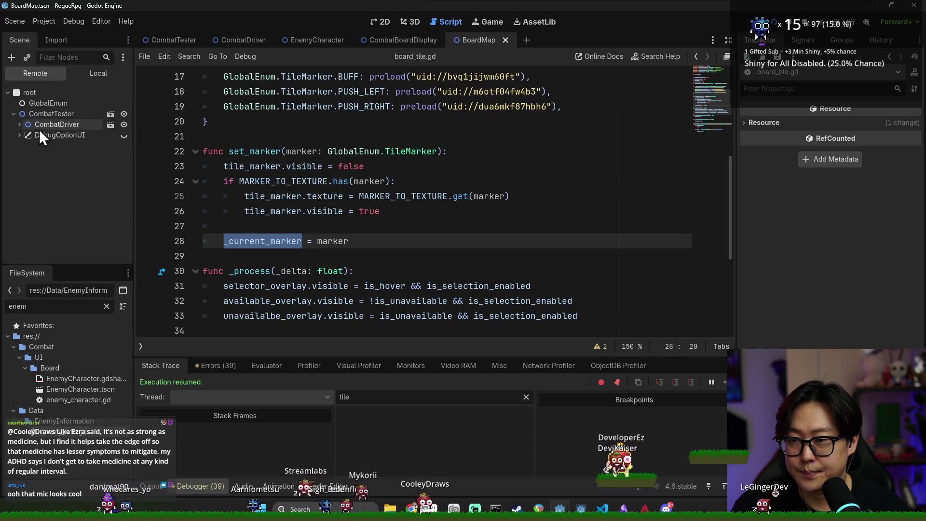
{"action": "left_click", "coordinate": [18, 125]}
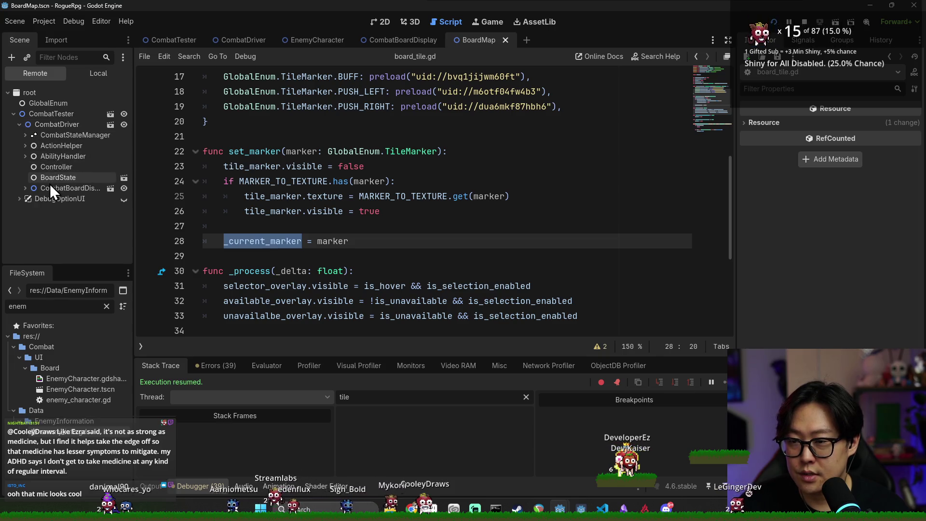
{"action": "left_click", "coordinate": [25, 188]}
{"action": "left_click", "coordinate": [31, 209]}
{"action": "scroll", "coordinate": [103, 198], "scroll_direction": "down", "scroll_amount": 2}
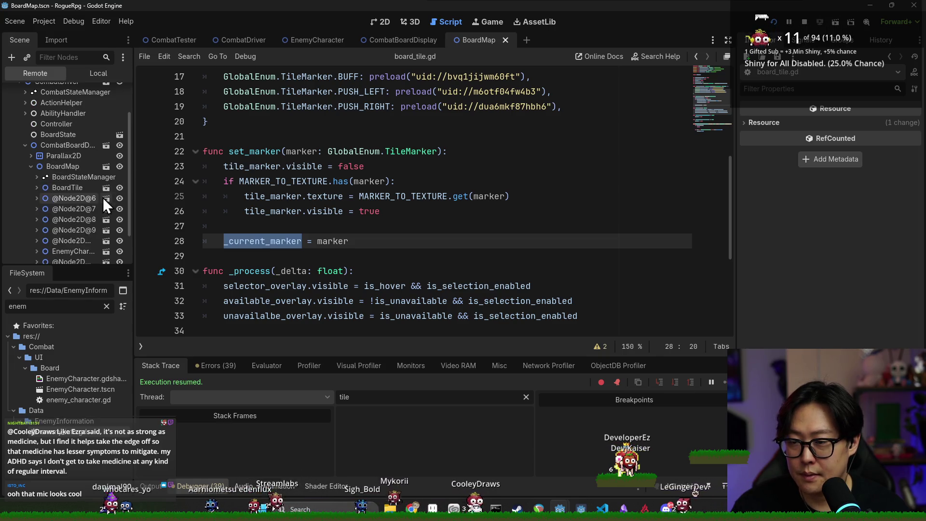
{"action": "scroll", "coordinate": [97, 193], "scroll_direction": "down", "scroll_amount": 2}
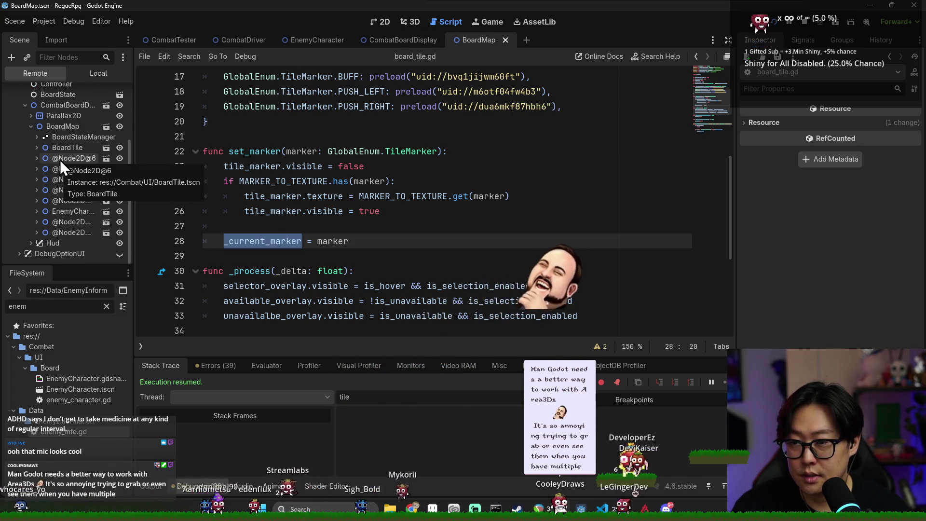
{"action": "left_click", "coordinate": [37, 159]}
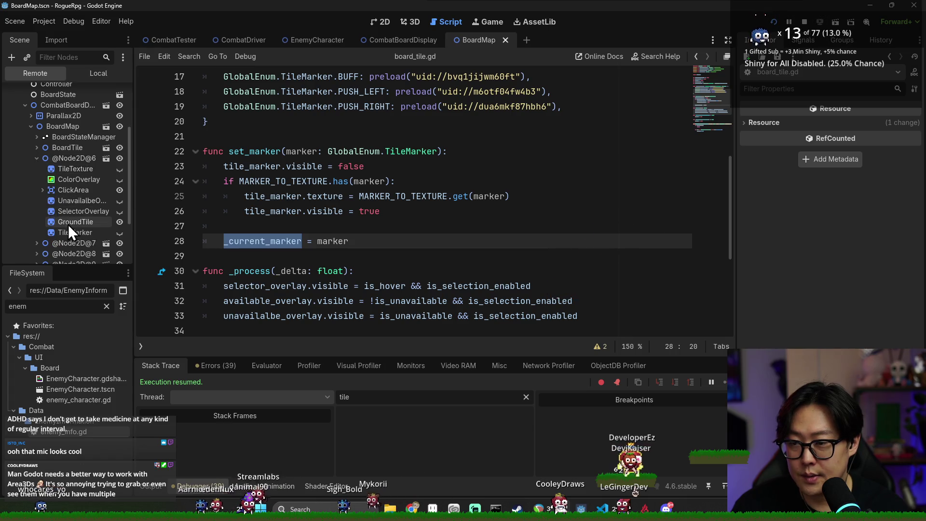
{"action": "left_click", "coordinate": [36, 158]}
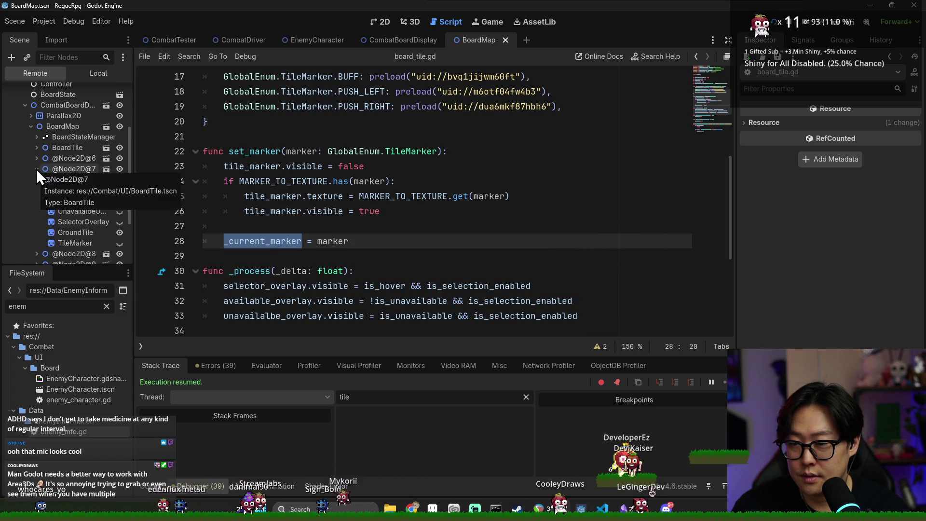
{"action": "left_click", "coordinate": [36, 180]}
{"action": "left_click", "coordinate": [35, 180]}
{"action": "left_click", "coordinate": [36, 191]}
{"action": "scroll", "coordinate": [105, 212], "scroll_direction": "down", "scroll_amount": 2}
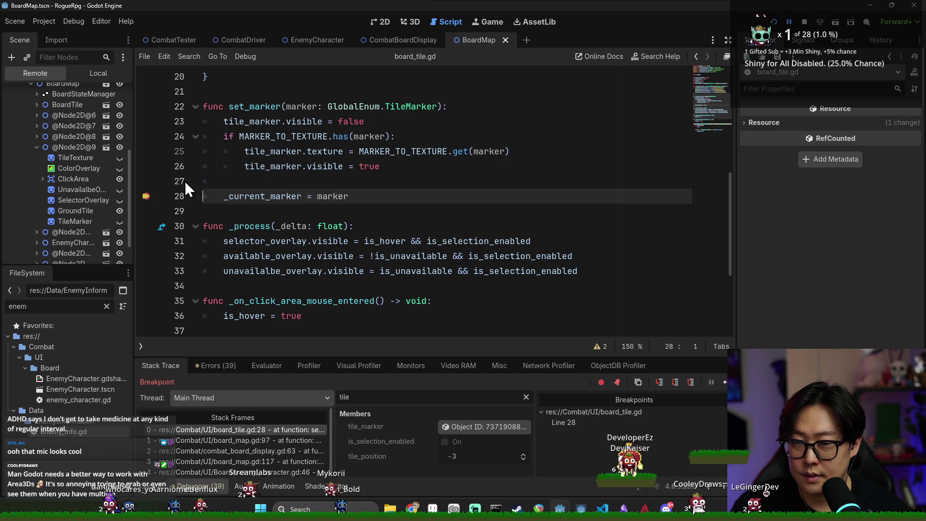
{"action": "left_click", "coordinate": [37, 147]}
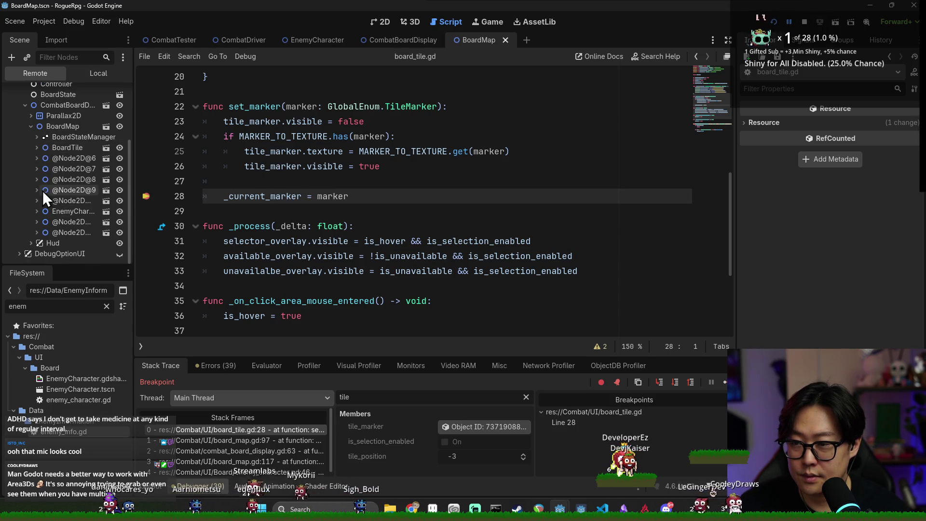
{"action": "left_click", "coordinate": [34, 179]}
{"action": "scroll", "coordinate": [68, 202], "scroll_direction": "down", "scroll_amount": 3}
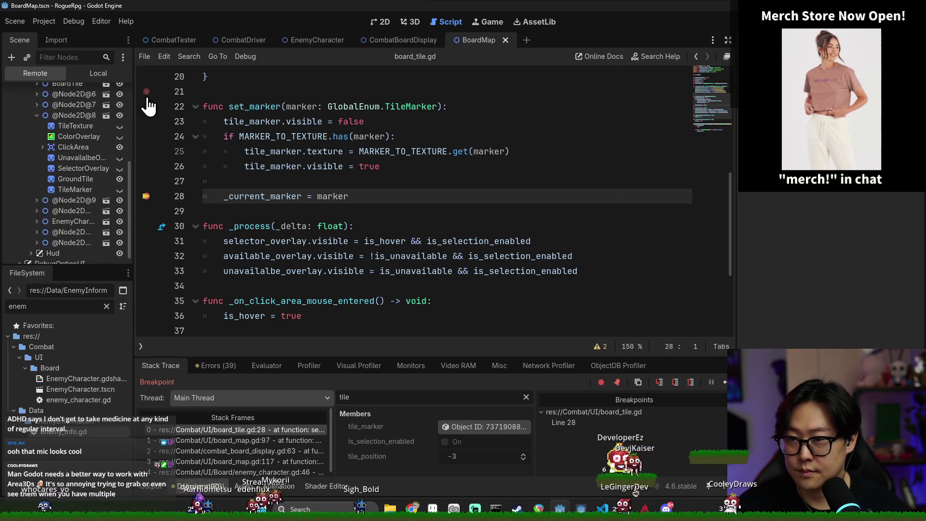
{"action": "type", "text": "er"}
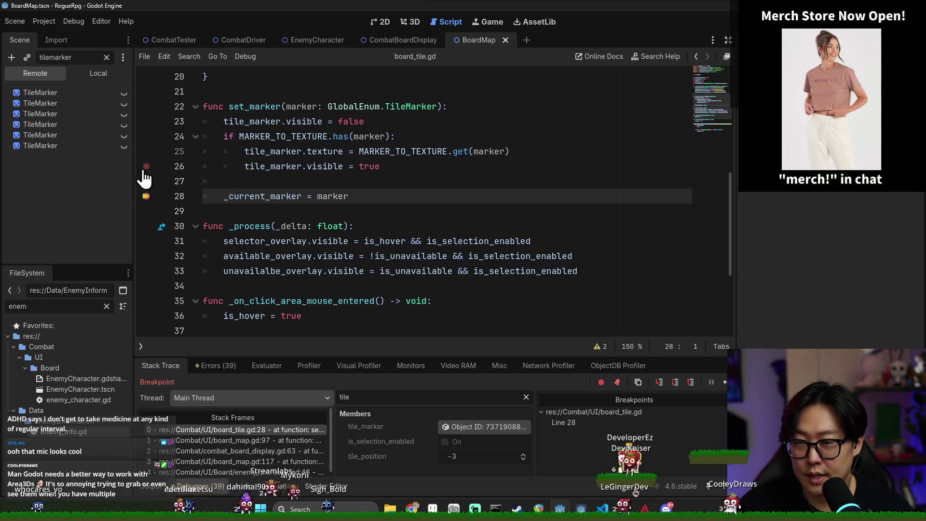
Move the board_tile.gd breakpoint to line 26, step over once, and continue until it breaks again.
{"action": "left_click", "coordinate": [725, 383]}
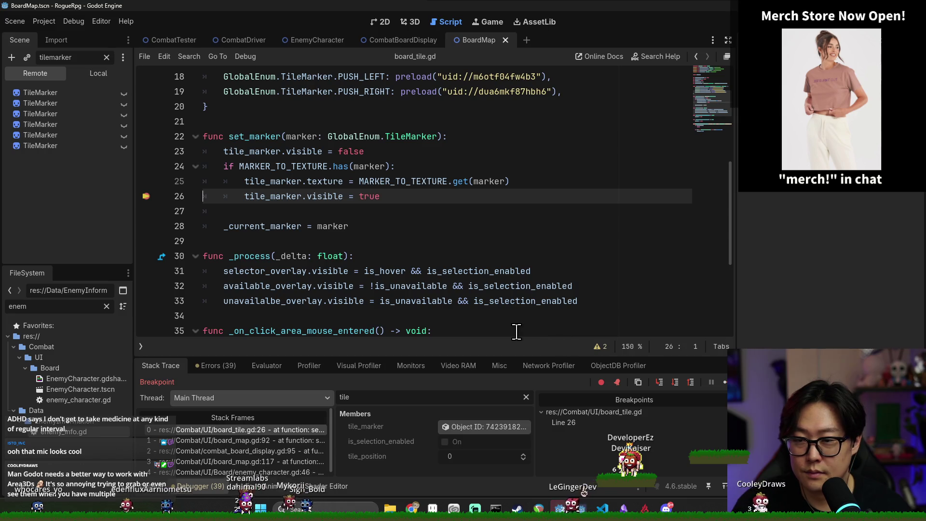
{"action": "left_click", "coordinate": [671, 379]}
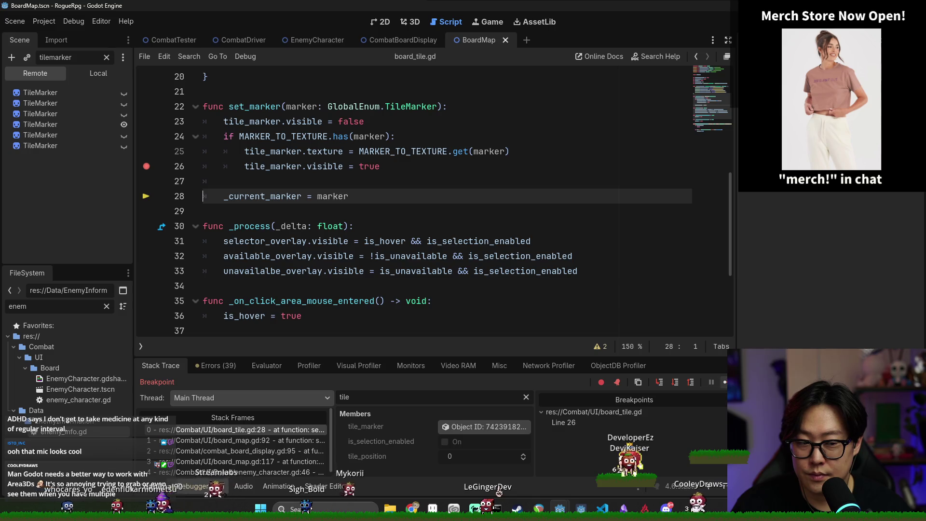
{"action": "key", "text": "F12"}
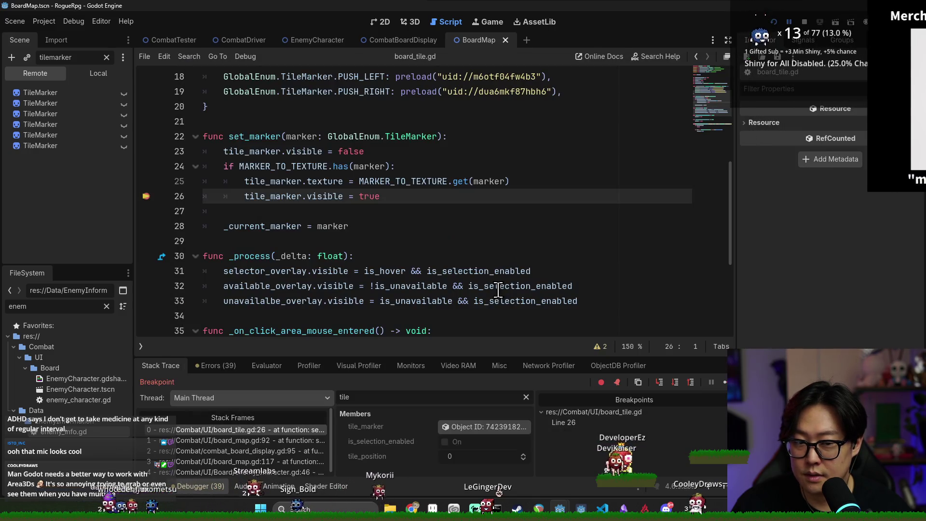
{"action": "left_click", "coordinate": [711, 382]}
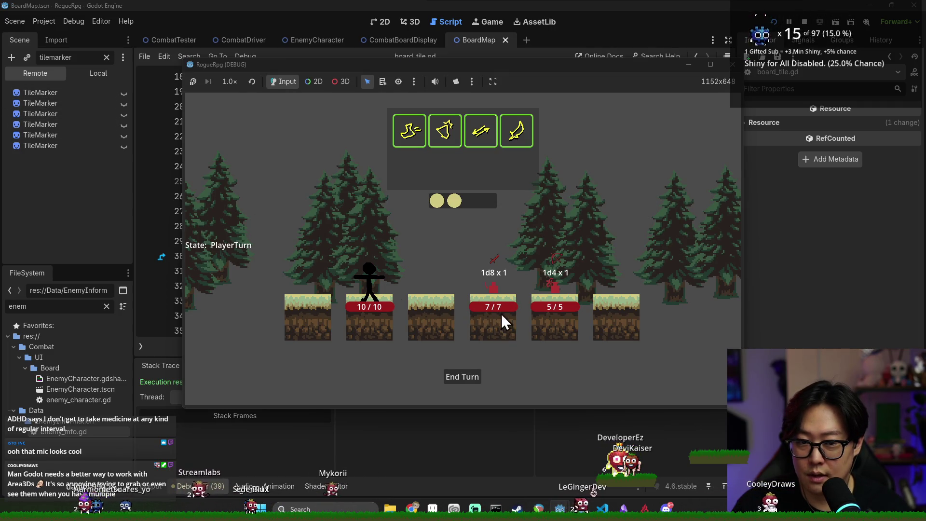
Stop the running game and return to the editor at the marker-visible line.
{"action": "key", "text": "F5"}
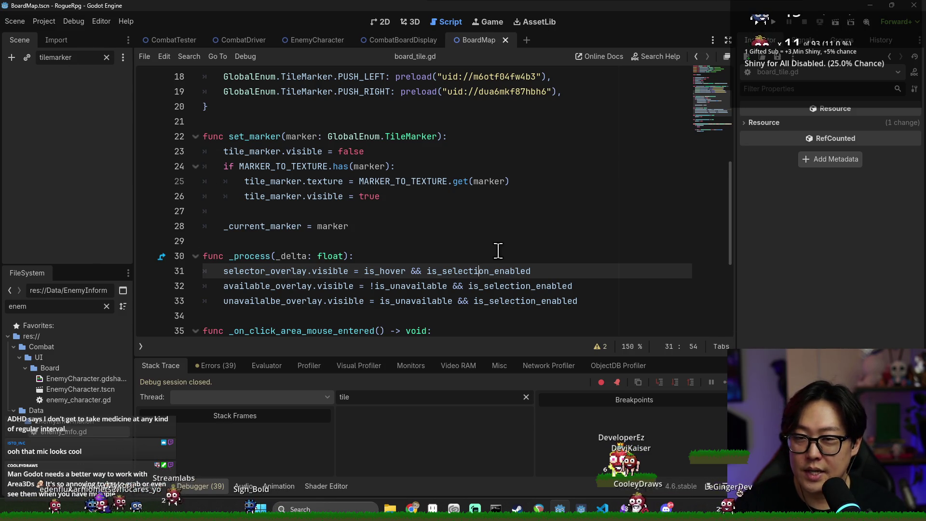
{"action": "key", "text": "alt+Tab"}
{"action": "key", "text": "alt+Tab"}
{"action": "key", "text": "alt+Tab"}
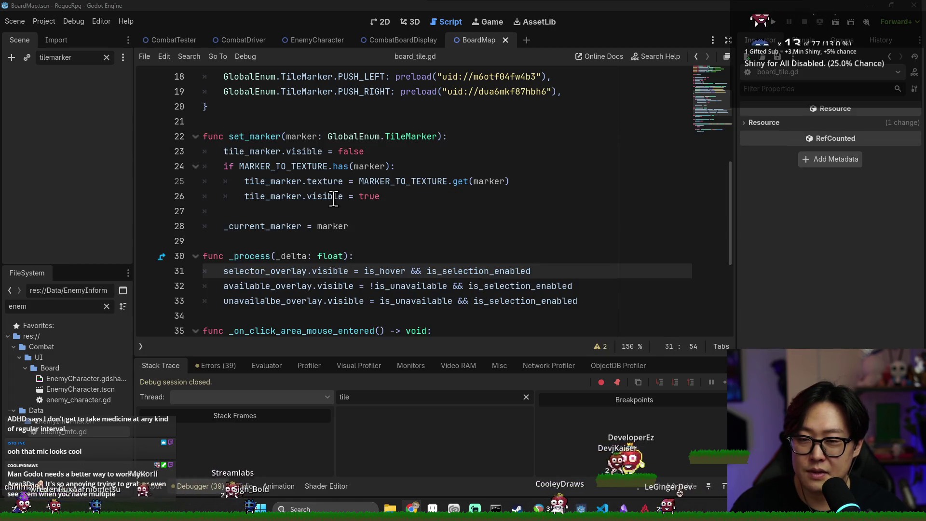
{"action": "left_click", "coordinate": [334, 197]}
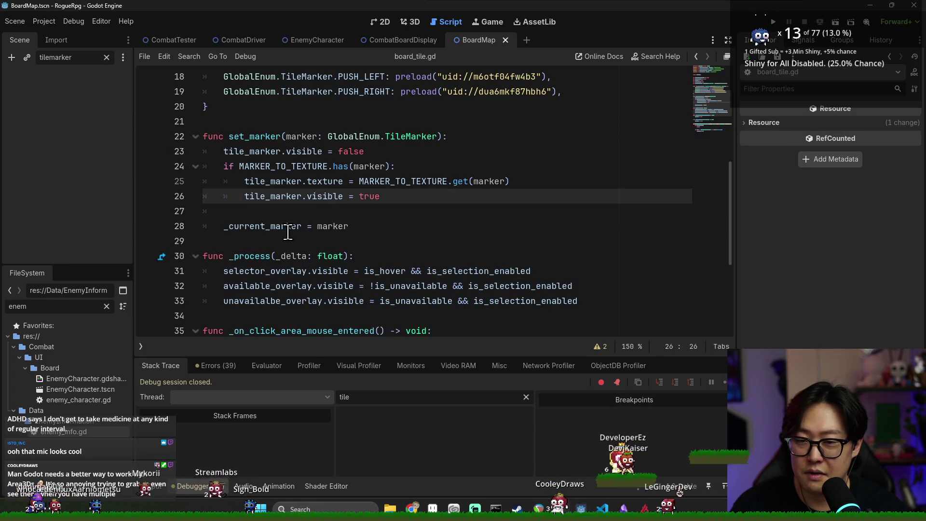
Highlight the script's uses of visible, then open the CombatBoardDisplay scene and its script.
{"action": "double_click", "coordinate": [305, 153]}
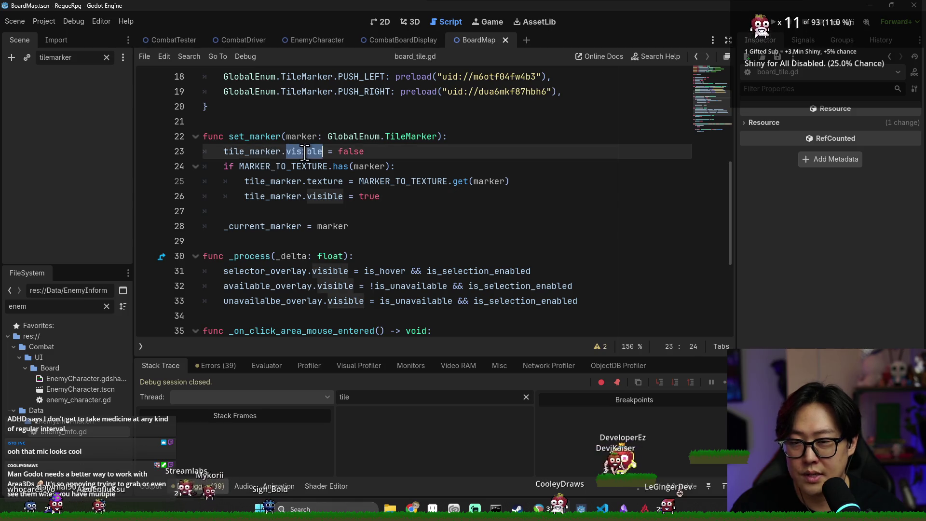
{"action": "left_click", "coordinate": [297, 152]}
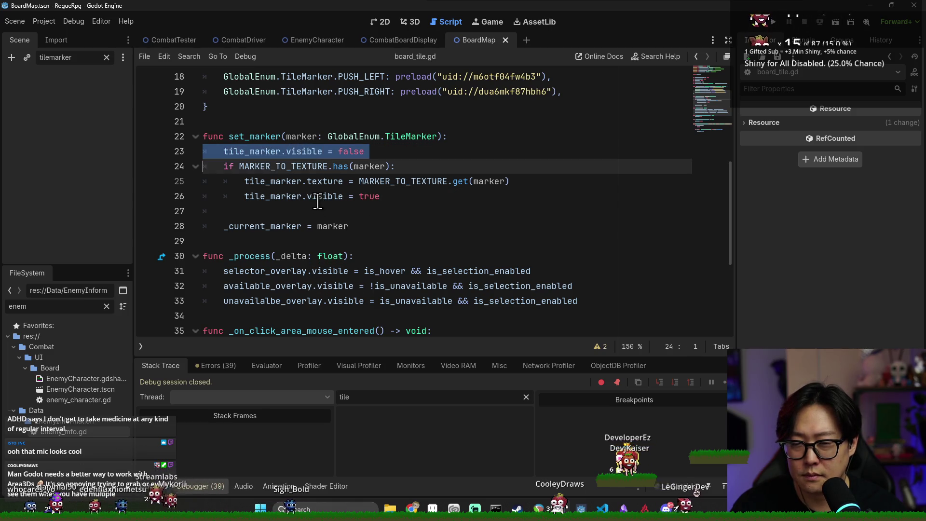
{"action": "left_click", "coordinate": [372, 44]}
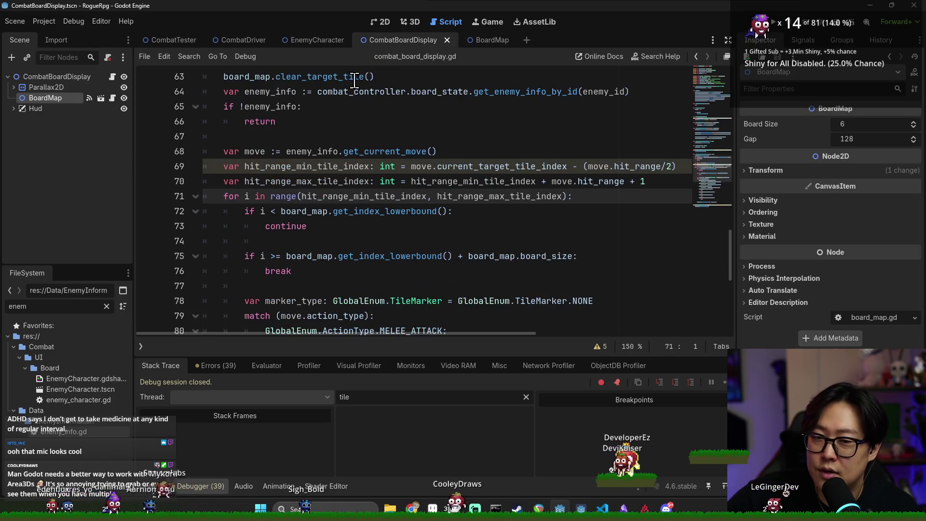
Break on line 98's hover-exit tile clearing and run combat with basic_melee_n_range.
{"action": "scroll", "coordinate": [285, 166], "scroll_direction": "up", "scroll_amount": 3}
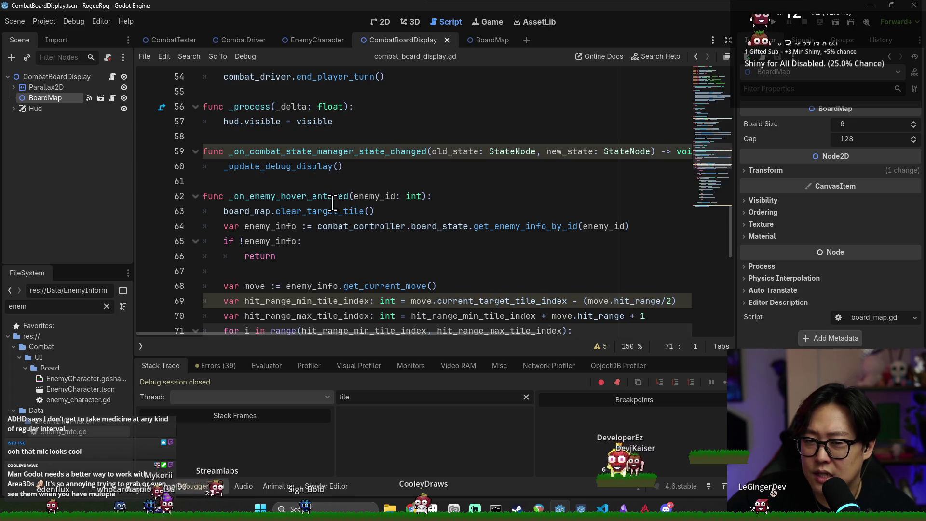
{"action": "scroll", "coordinate": [258, 263], "scroll_direction": "down", "scroll_amount": 9}
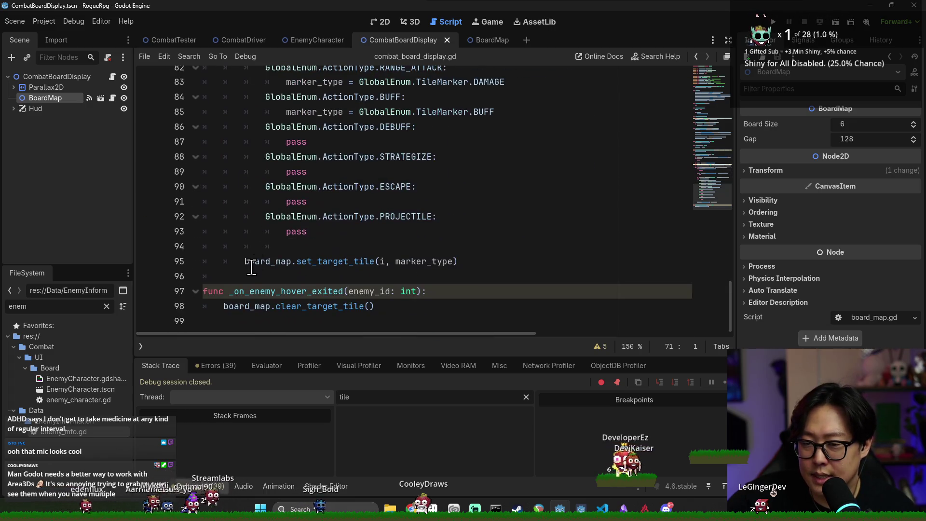
{"action": "left_click", "coordinate": [147, 311]}
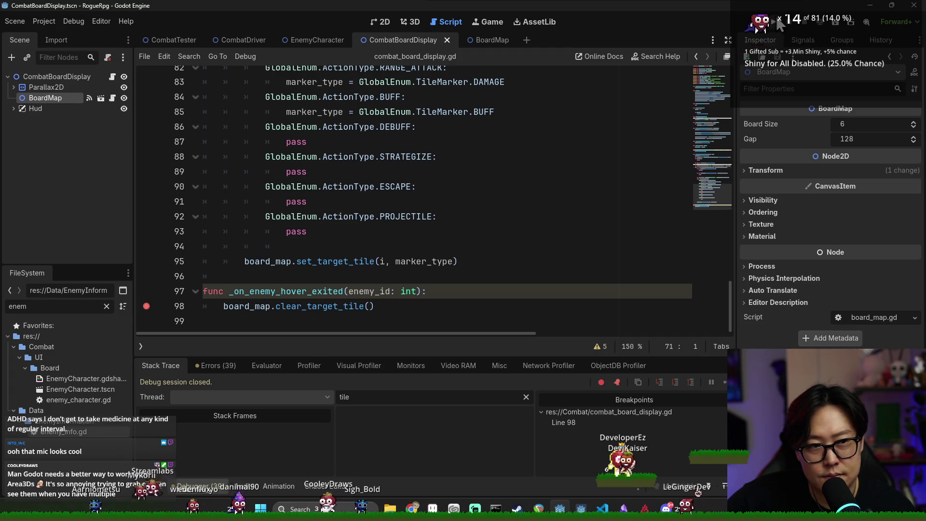
{"action": "key", "text": "F5"}
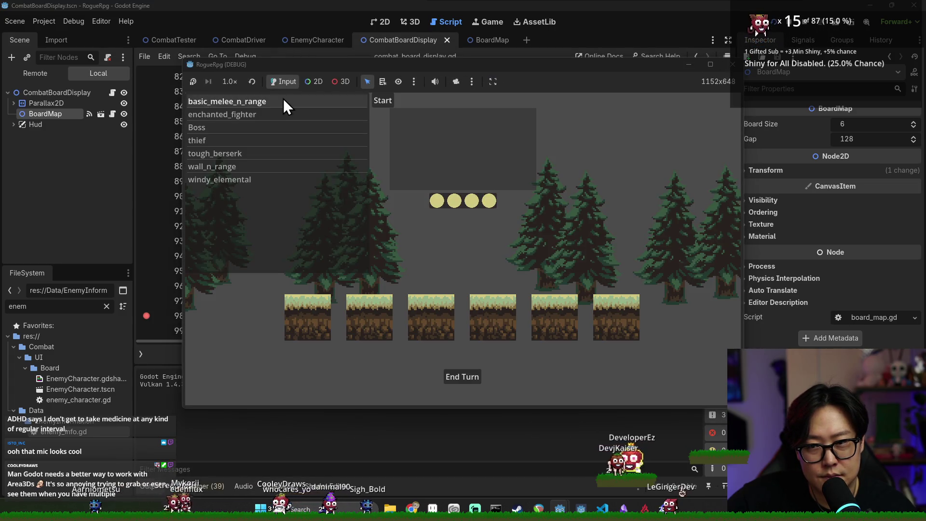
{"action": "left_click", "coordinate": [285, 103]}
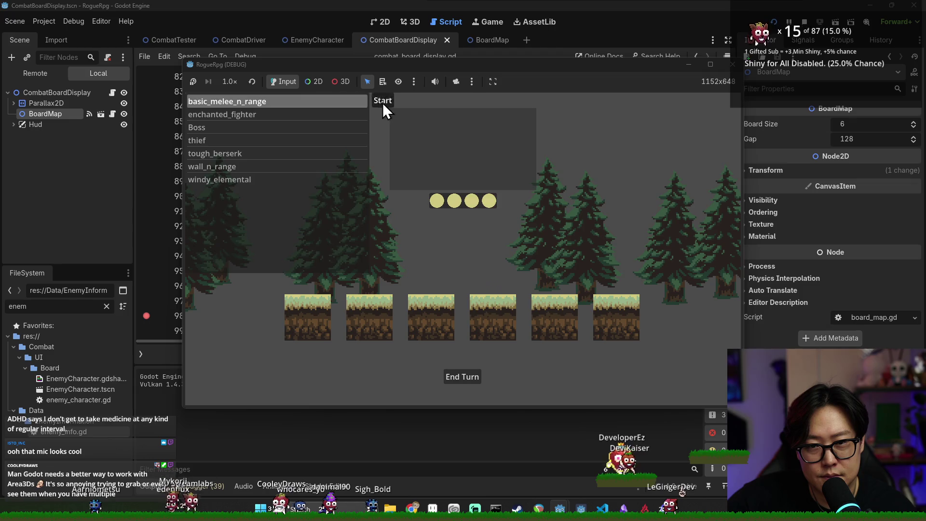
{"action": "left_click", "coordinate": [383, 101]}
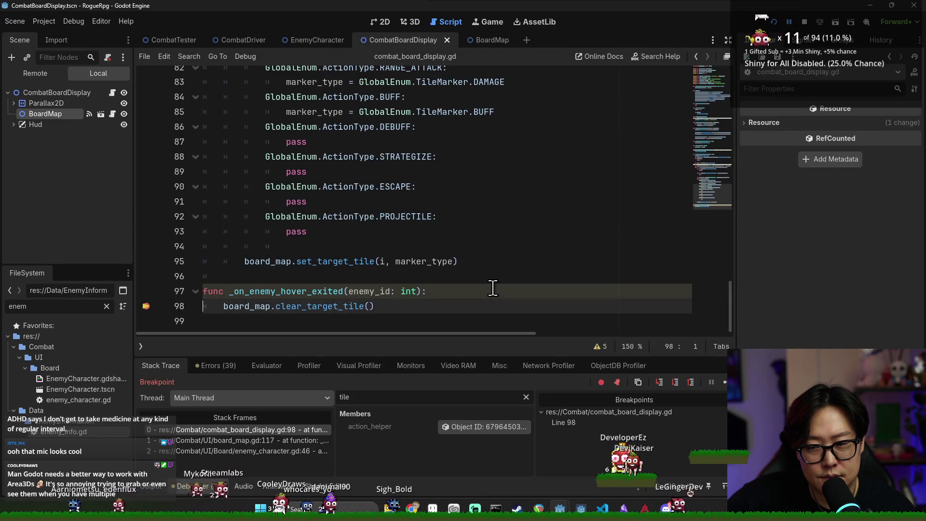
Inspect the board_map.gd:117 caller, stop debugging, and remove the line 98 breakpoint.
{"action": "double_click", "coordinate": [314, 306]}
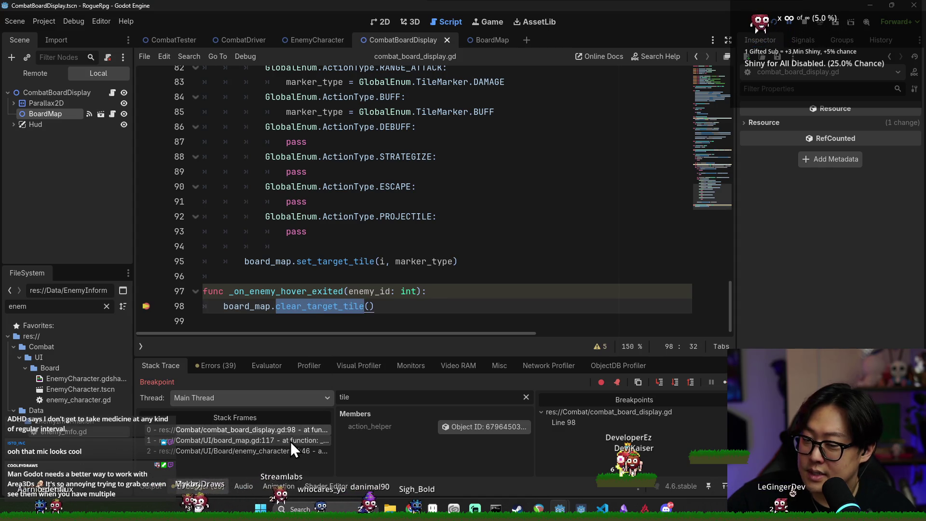
{"action": "left_click", "coordinate": [291, 442]}
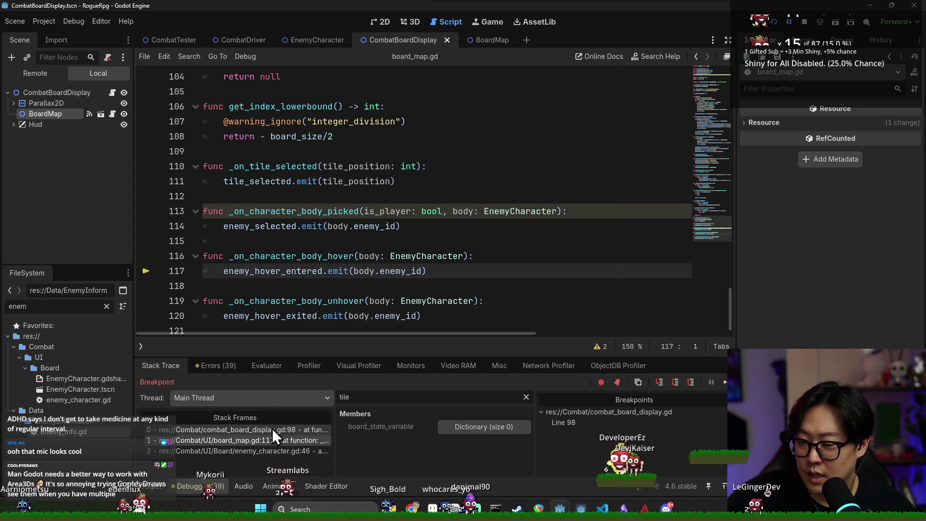
{"action": "key", "text": "F8"}
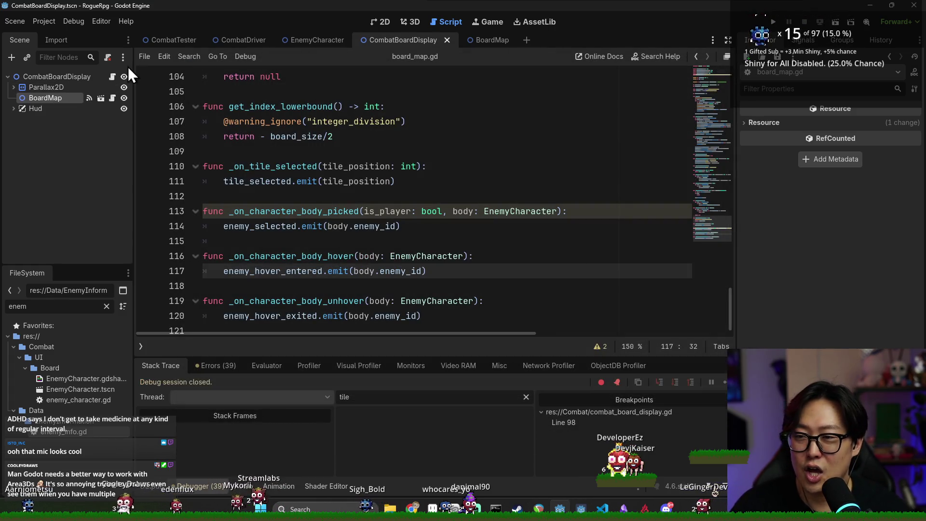
{"action": "left_click", "coordinate": [113, 76]}
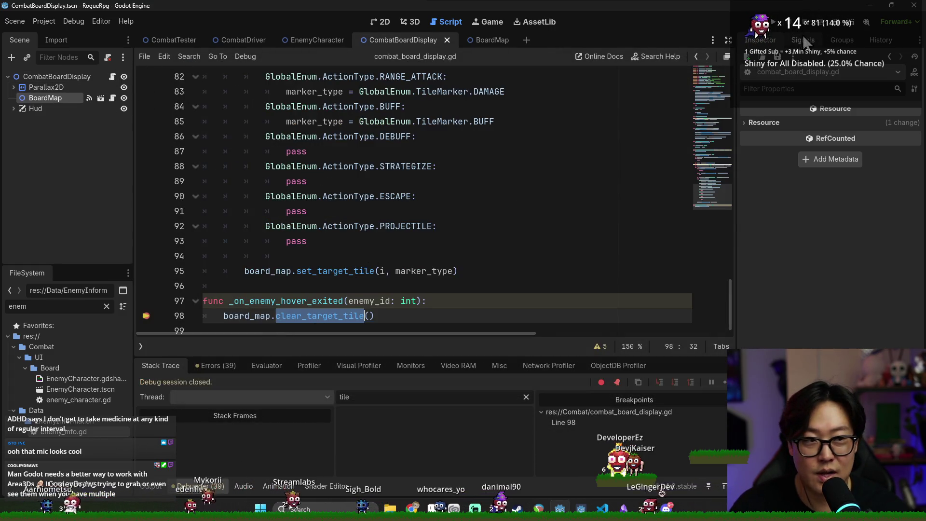
{"action": "left_click", "coordinate": [146, 316]}
{"action": "double_click", "coordinate": [285, 301]}
{"action": "scroll", "coordinate": [481, 198], "scroll_direction": "up", "scroll_amount": 1}
{"action": "scroll", "coordinate": [481, 198], "scroll_direction": "up", "scroll_amount": 20}
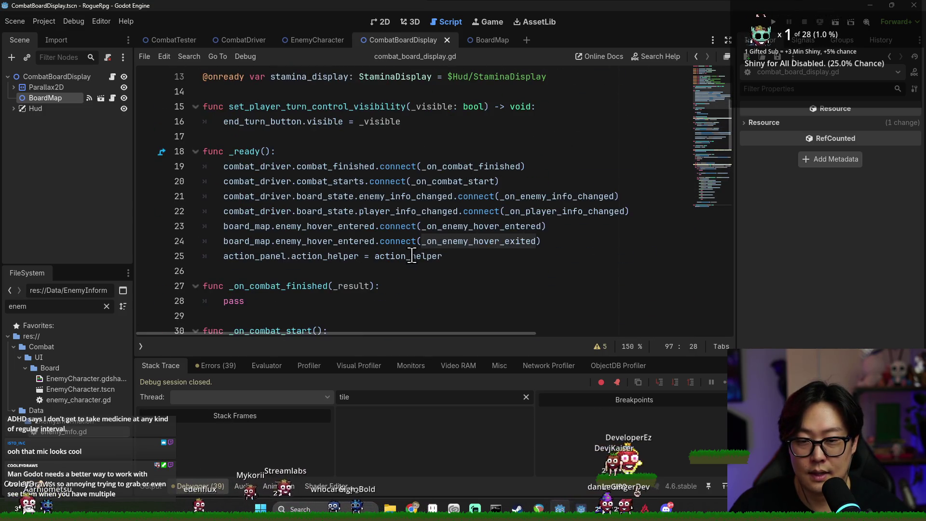
Change line 24's enemy_hover_entered signal to enemy_hover_exited and save the script.
{"action": "double_click", "coordinate": [342, 240]}
{"action": "left_click", "coordinate": [374, 241]}
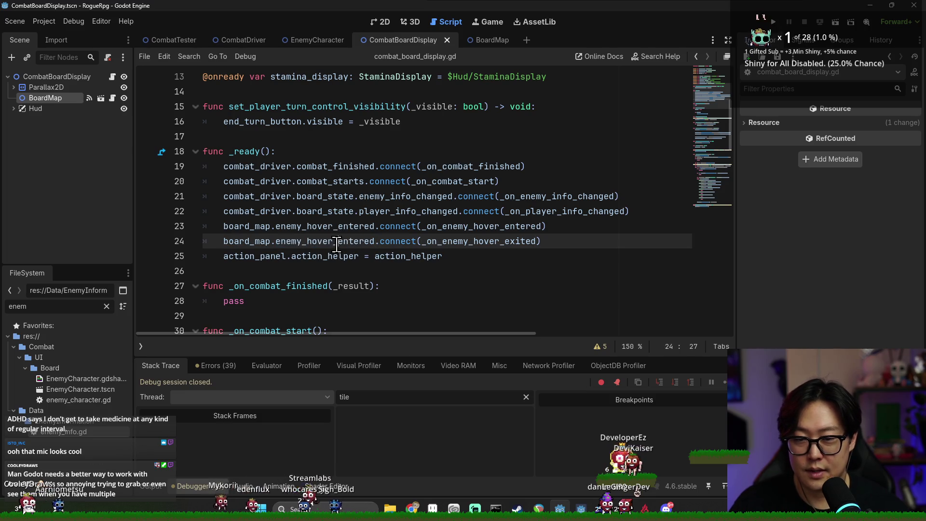
{"action": "left_click_drag", "start_coordinate": [375, 241], "coordinate": [343, 241]}
{"action": "key", "text": "BackSpace"}
{"action": "type", "text": "xited"}
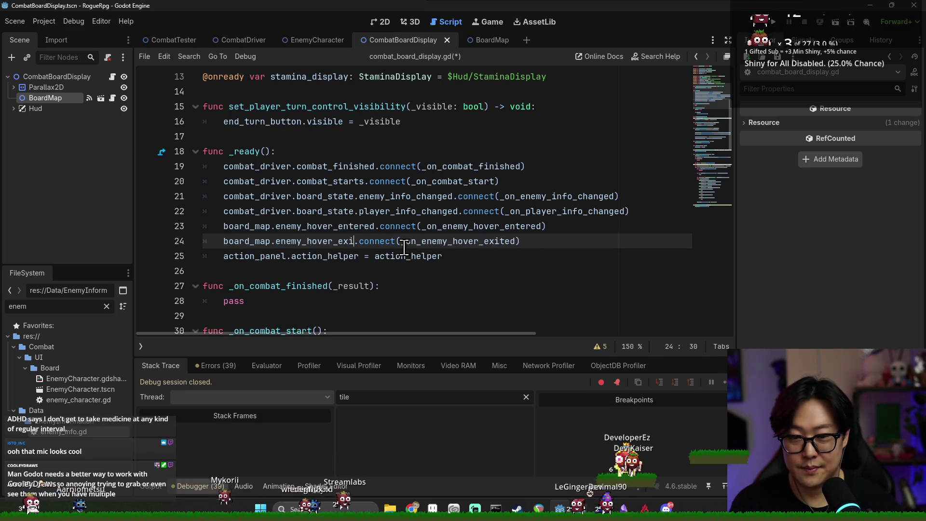
{"action": "key", "text": "ctrl+s"}
Re-run the project, start basic_melee_n_range combat, and hover the middle enemy to show its hit range.
{"action": "left_click", "coordinate": [775, 22]}
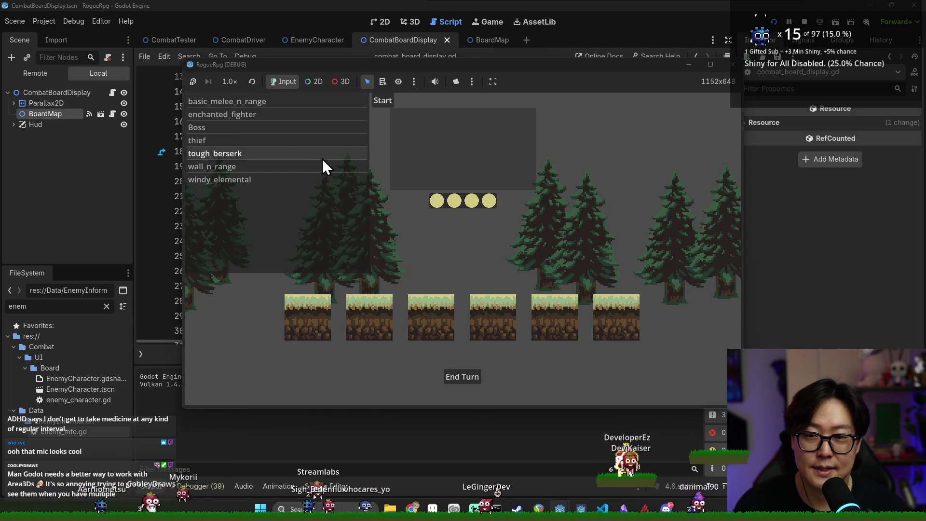
{"action": "left_click", "coordinate": [235, 101]}
{"action": "left_click", "coordinate": [382, 101]}
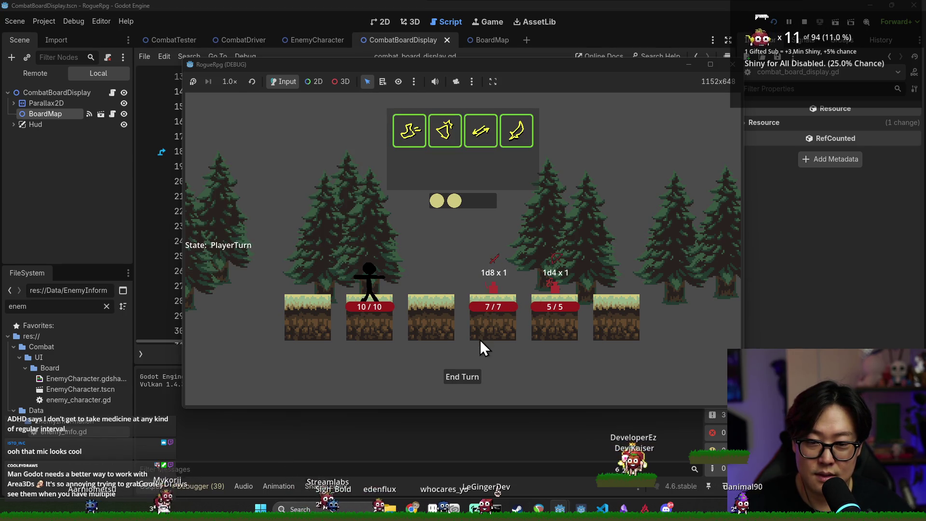
{"action": "left_click", "coordinate": [501, 290]}
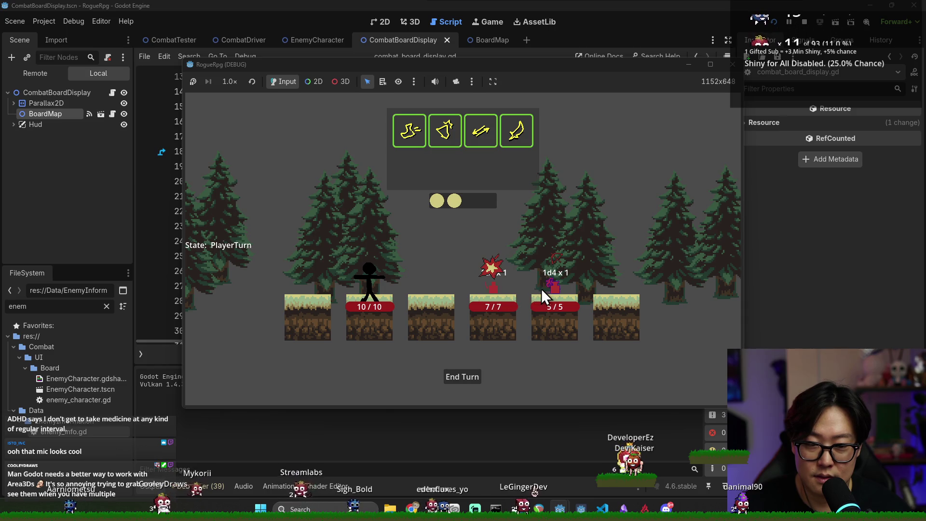
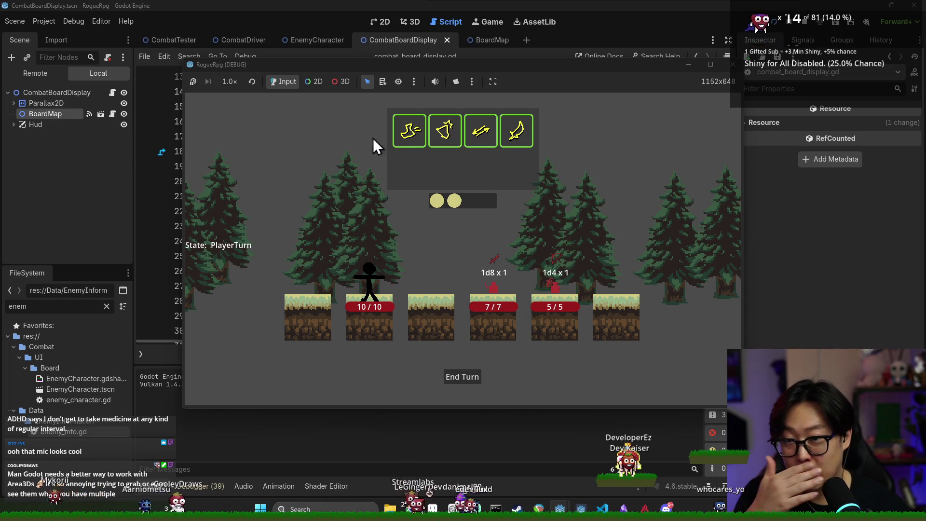
Restart the test game, start the Boss fight, end a turn to watch its 3d8 + 5 intent, then close it.
{"action": "left_click", "coordinate": [772, 23]}
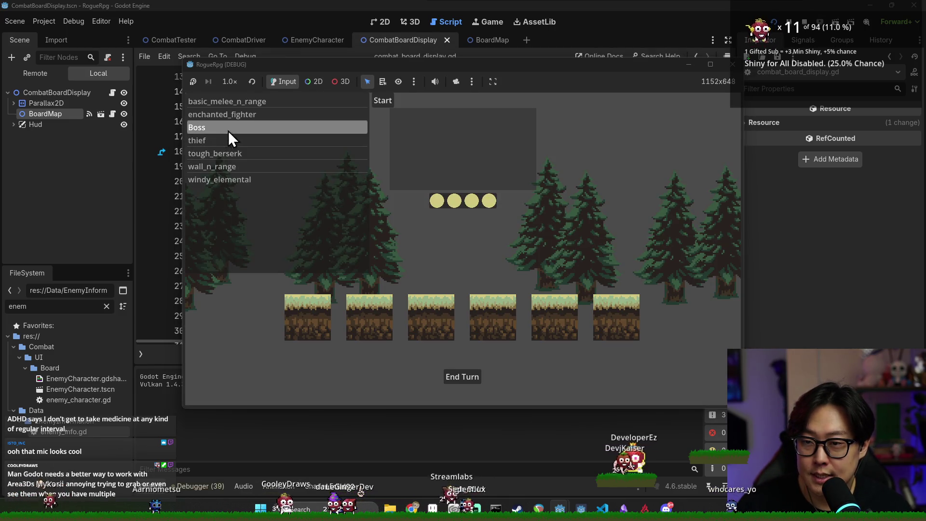
{"action": "left_click", "coordinate": [228, 131]}
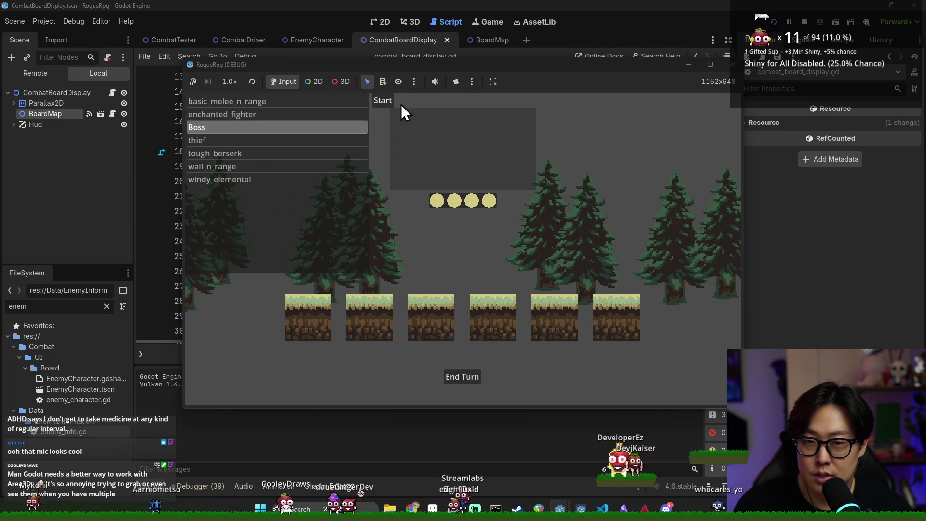
{"action": "left_click", "coordinate": [390, 102]}
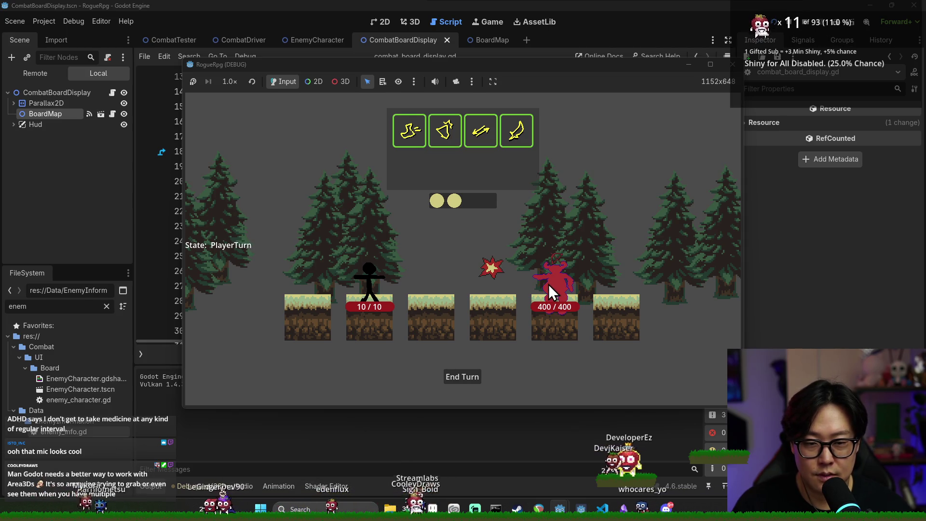
{"action": "left_click", "coordinate": [474, 376]}
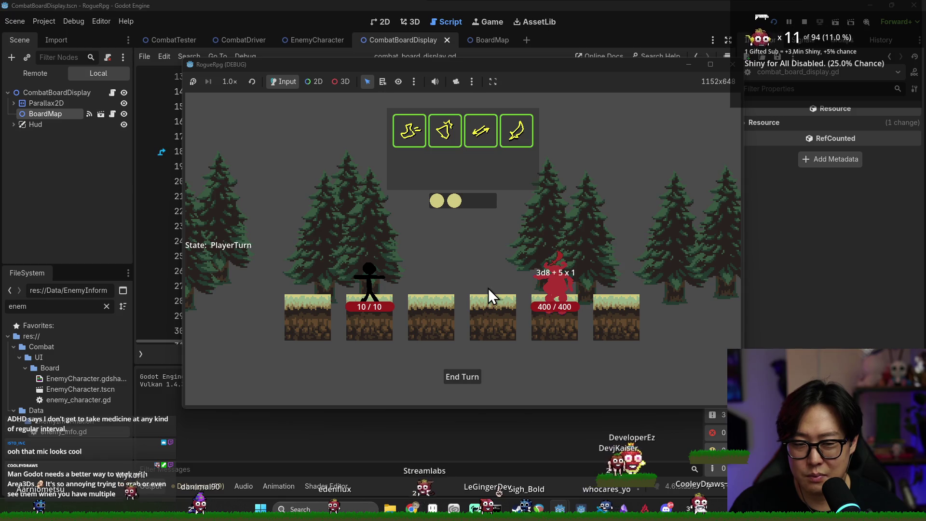
{"action": "left_click", "coordinate": [806, 123]}
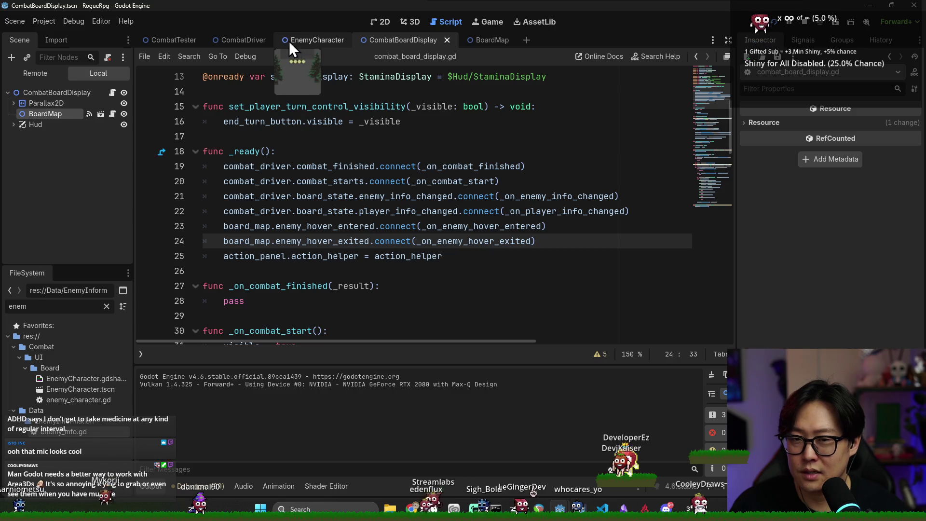
Filter FileSystem for 'boss', inspect raid_boss.tres's Move Sequence entries, then switch to the CombatTester scene.
{"action": "key", "text": "ctrl+a"}
{"action": "type", "text": "boss"}
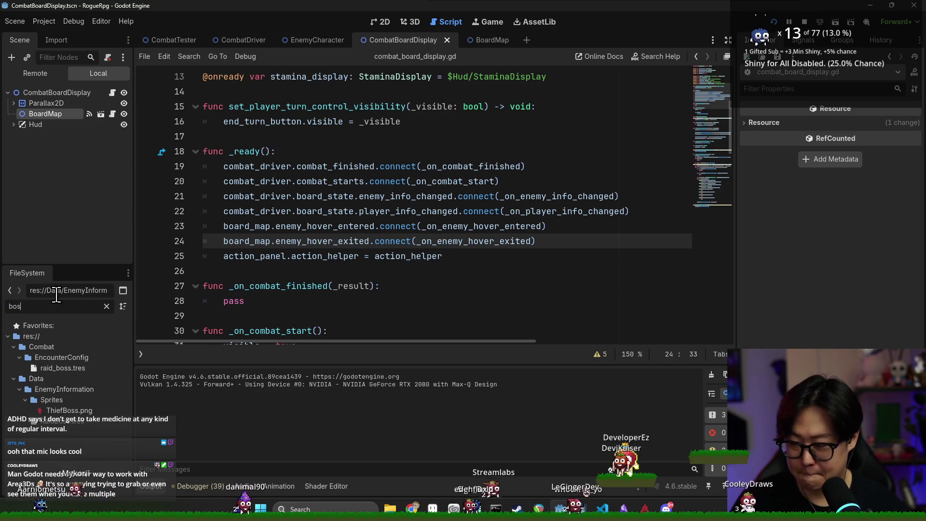
{"action": "left_click", "coordinate": [54, 370]}
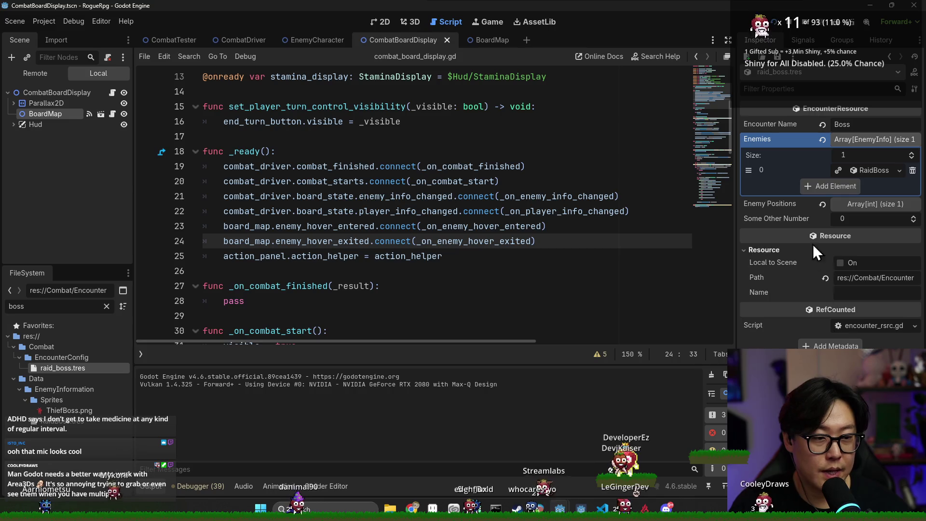
{"action": "left_click", "coordinate": [874, 166]}
{"action": "scroll", "coordinate": [864, 210], "scroll_direction": "down", "scroll_amount": 3}
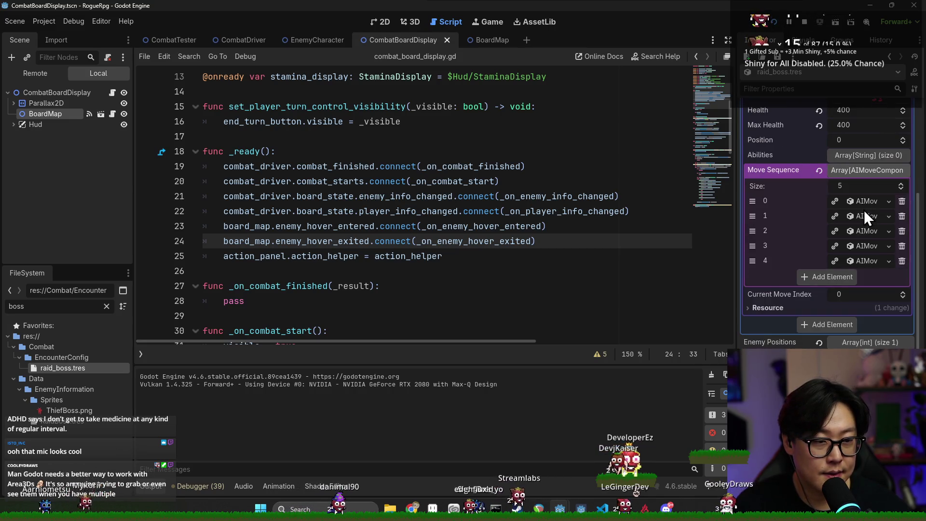
{"action": "left_click", "coordinate": [863, 216]}
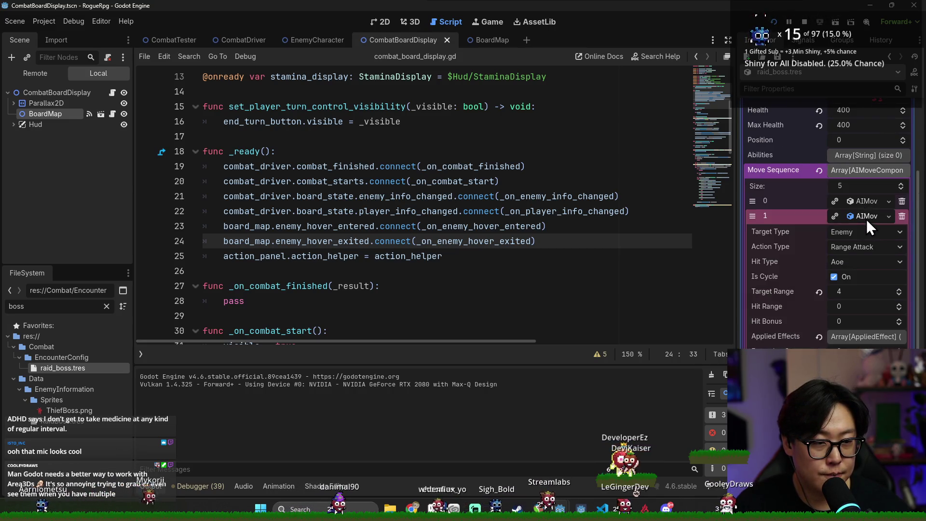
{"action": "left_click", "coordinate": [864, 229]}
{"action": "scroll", "coordinate": [868, 277], "scroll_direction": "down", "scroll_amount": 3}
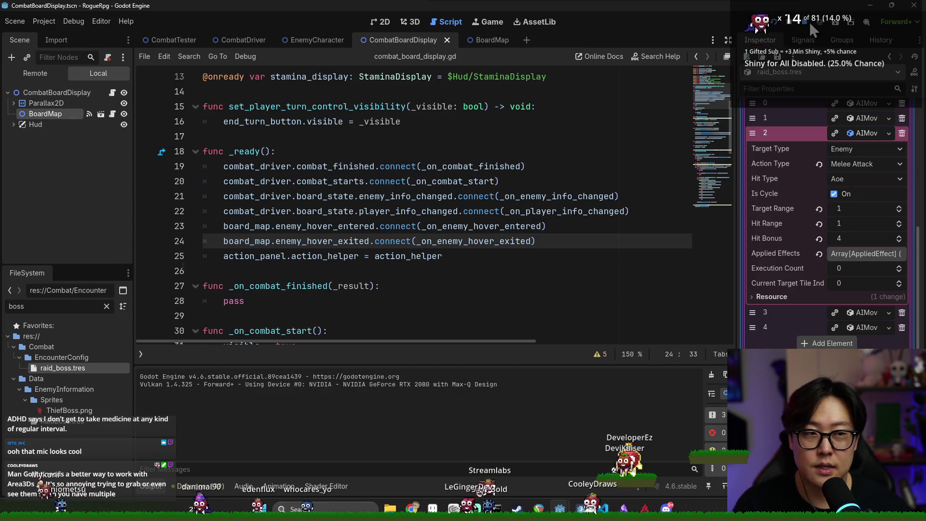
{"action": "left_click", "coordinate": [173, 40]}
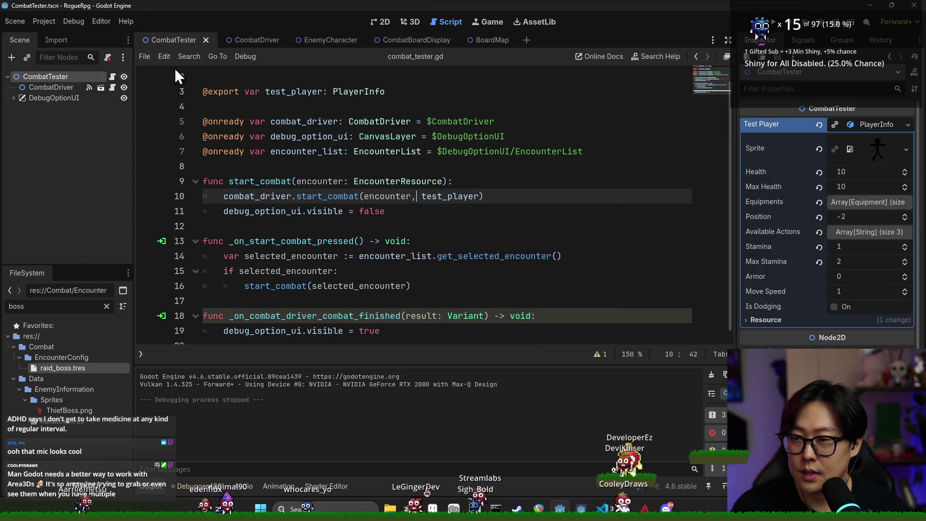
Open the ComputeAIAction state script and jump to the queue_next_action definition.
{"action": "left_click", "coordinate": [240, 41]}
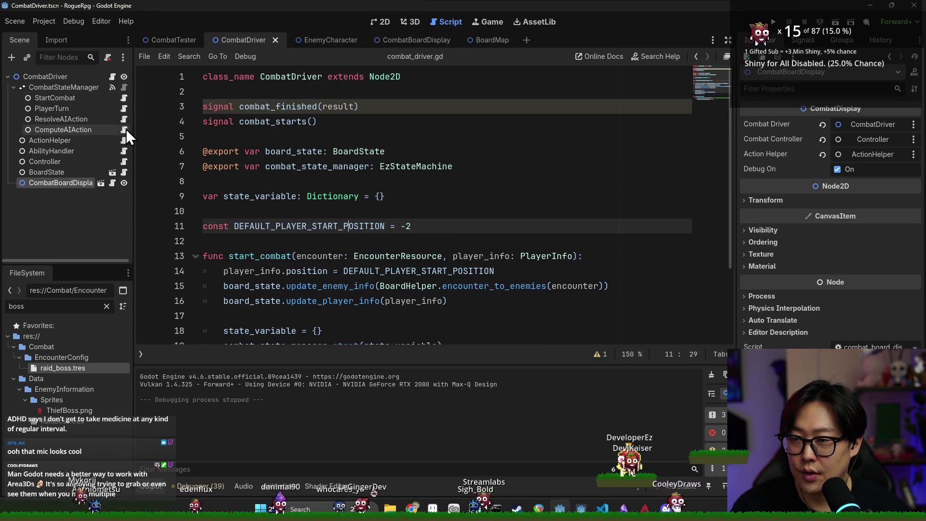
{"action": "left_click", "coordinate": [124, 130]}
{"action": "left_click", "coordinate": [360, 181], "text": "ctrl"}
{"action": "key", "text": "alt+Left"}
{"action": "left_click", "coordinate": [361, 167], "text": "ctrl"}
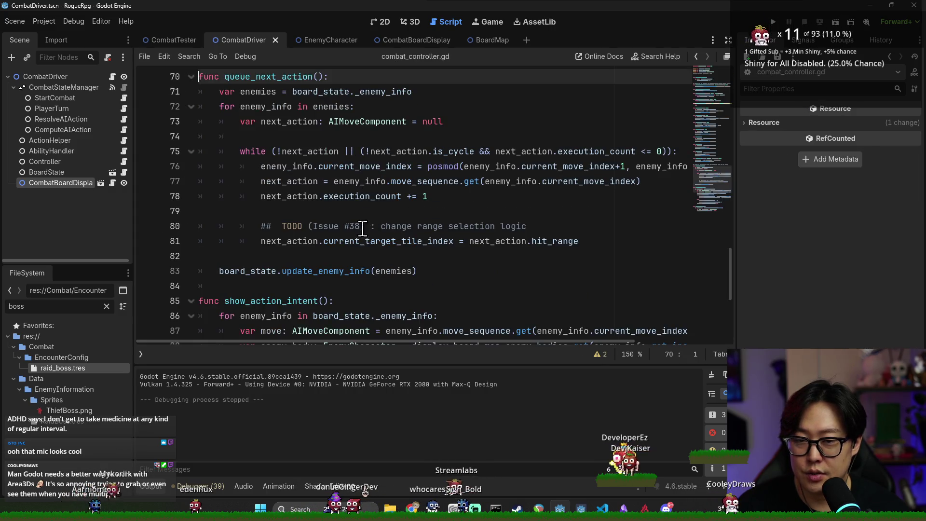
Examine the terms of line 81 around hit_range in combat_controller.gd.
{"action": "double_click", "coordinate": [304, 241]}
{"action": "double_click", "coordinate": [395, 241]}
{"action": "double_click", "coordinate": [502, 241]}
{"action": "double_click", "coordinate": [560, 242]}
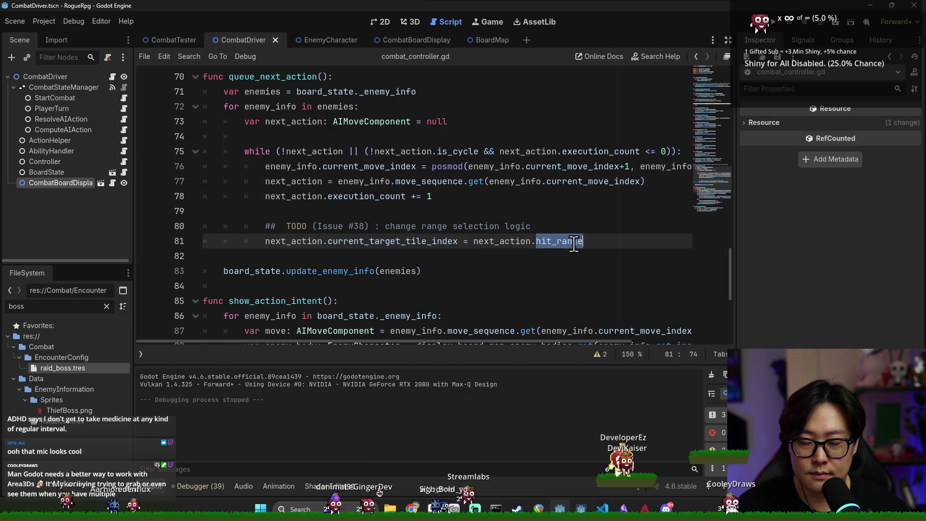
{"action": "key", "text": "End"}
{"action": "type", "text": "+"}
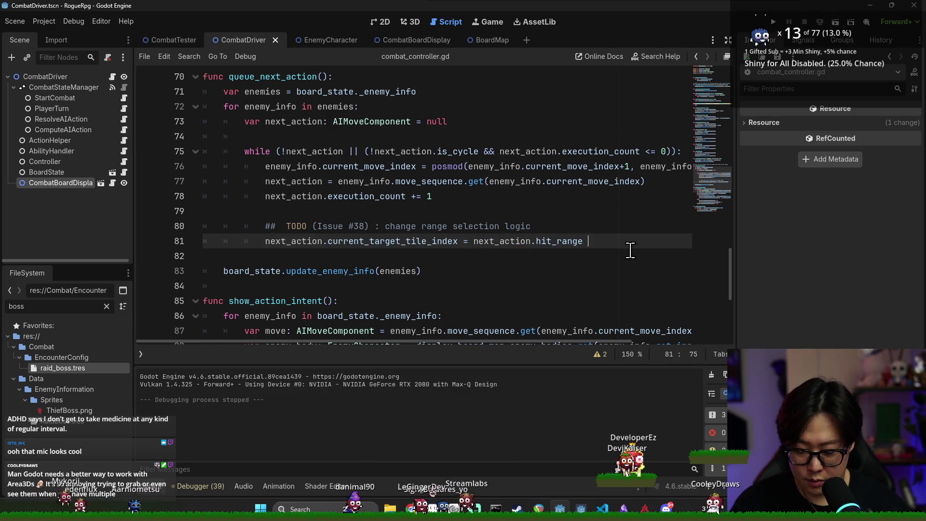
{"action": "key", "text": "BackSpace"}
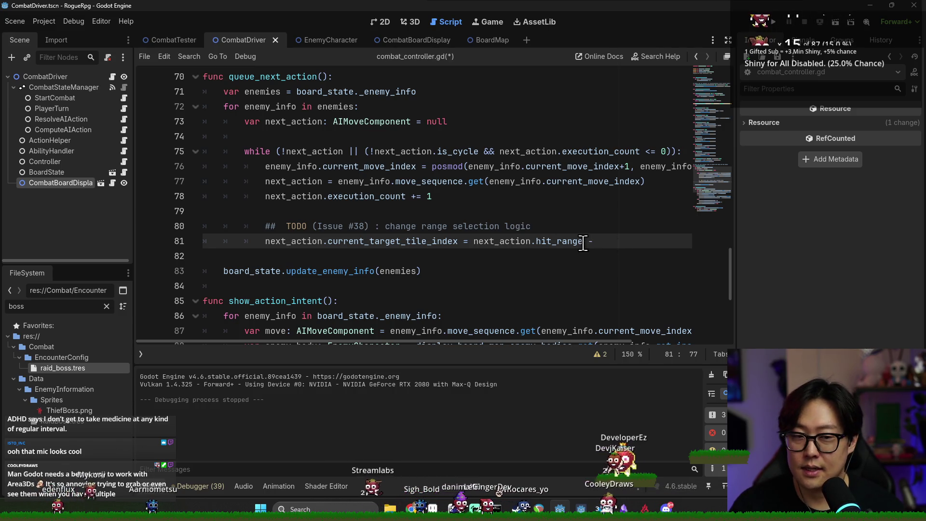
Insert '(0, enemy_info.position' before next_action on line 81.
{"action": "left_click", "coordinate": [475, 243]}
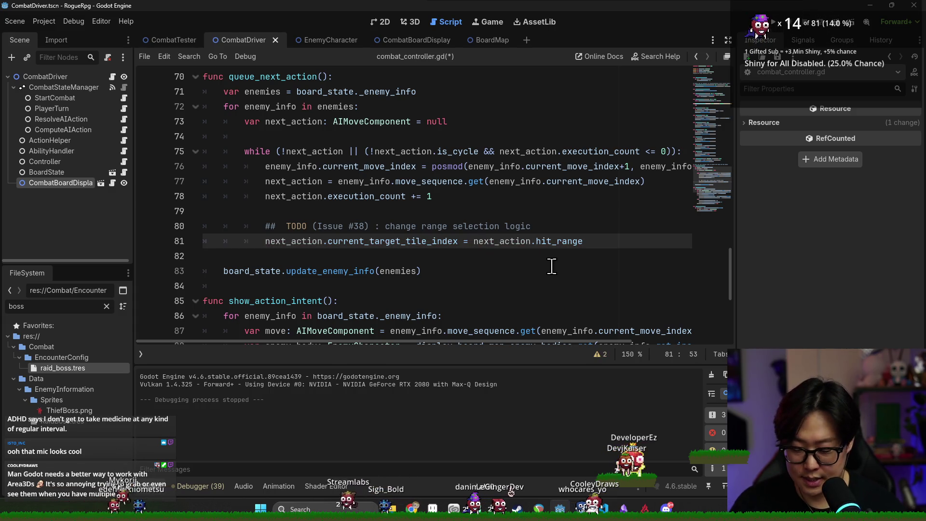
{"action": "type", "text": "(0"}
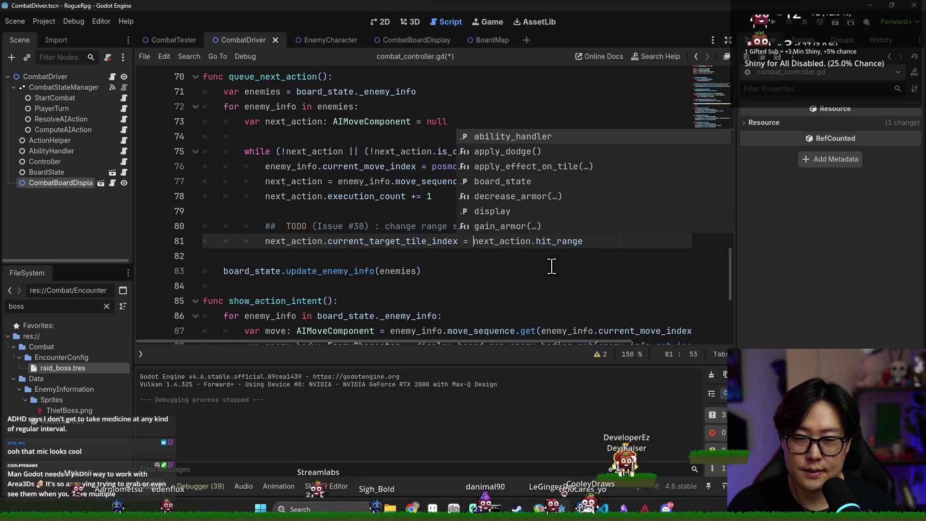
{"action": "type", "text": ", en"}
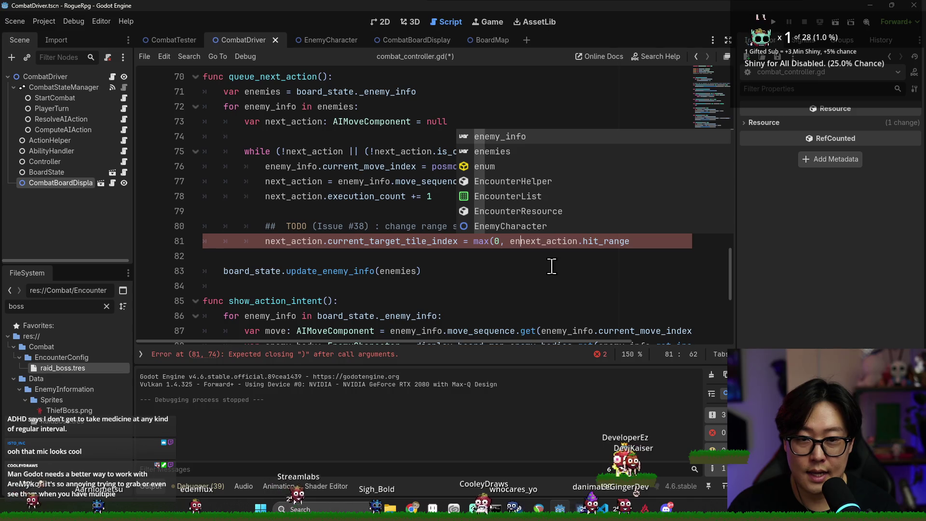
{"action": "key", "text": "Tab"}
{"action": "type", "text": "."}
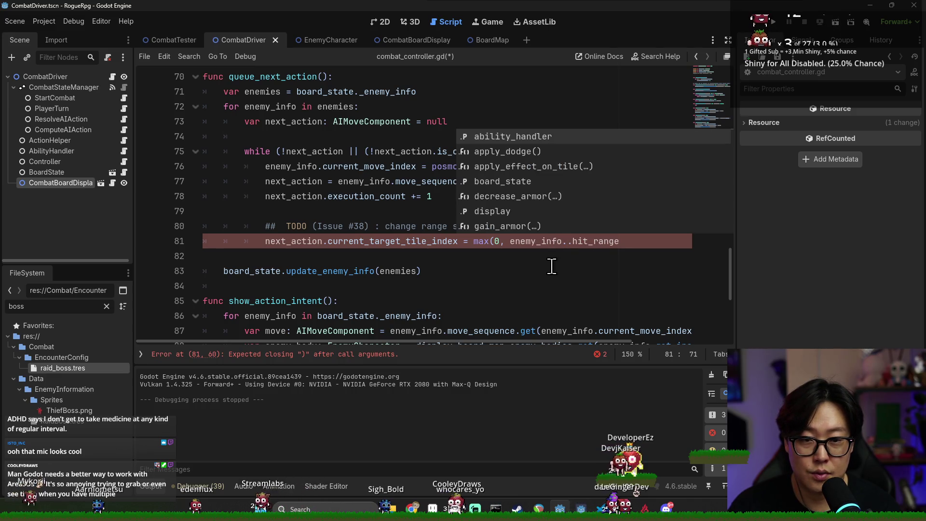
{"action": "key", "text": "BackSpace"}
{"action": "key", "text": "BackSpace"}
{"action": "key", "text": "BackSpace"}
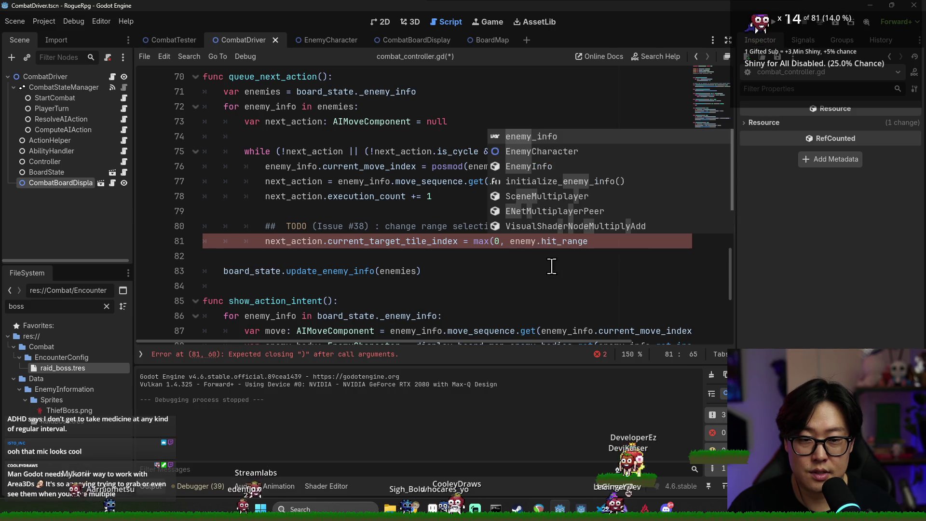
{"action": "type", "text": "en"}
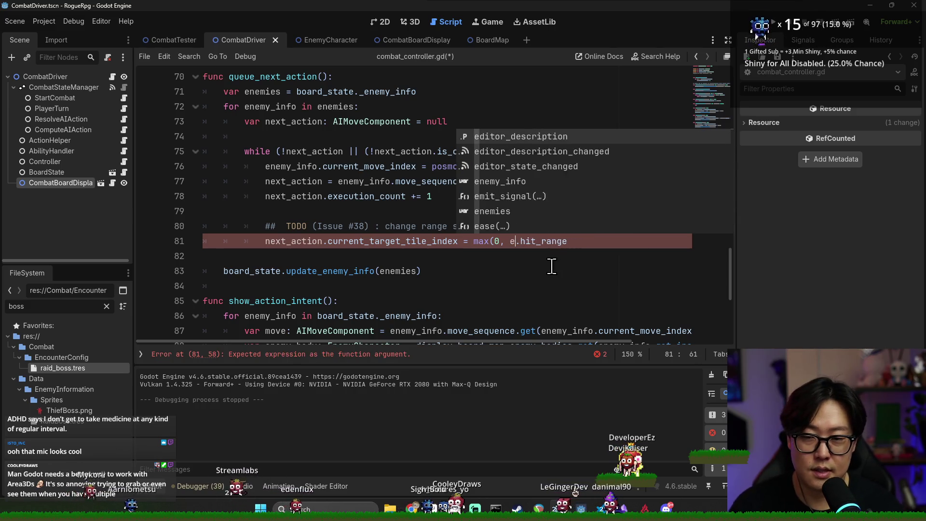
{"action": "key", "text": "Tab"}
{"action": "type", "text": ".pos"}
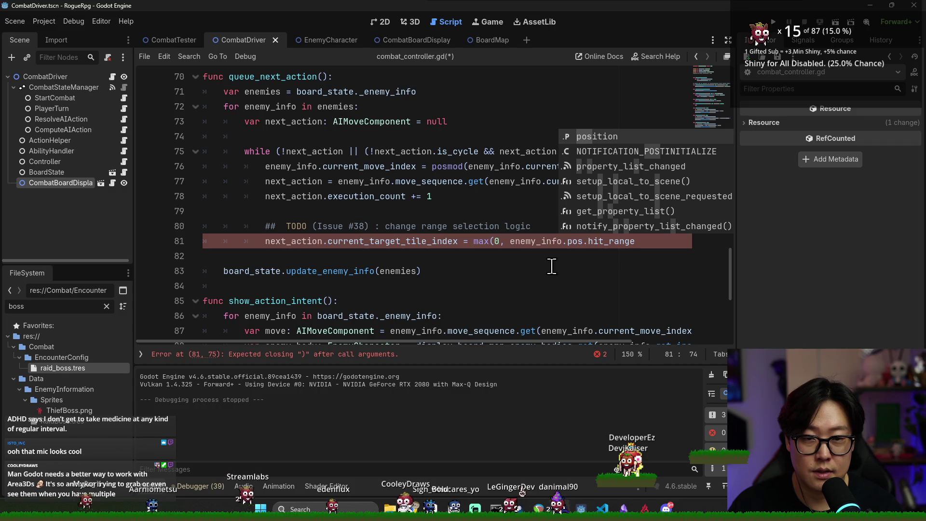
{"action": "key", "text": "Tab"}
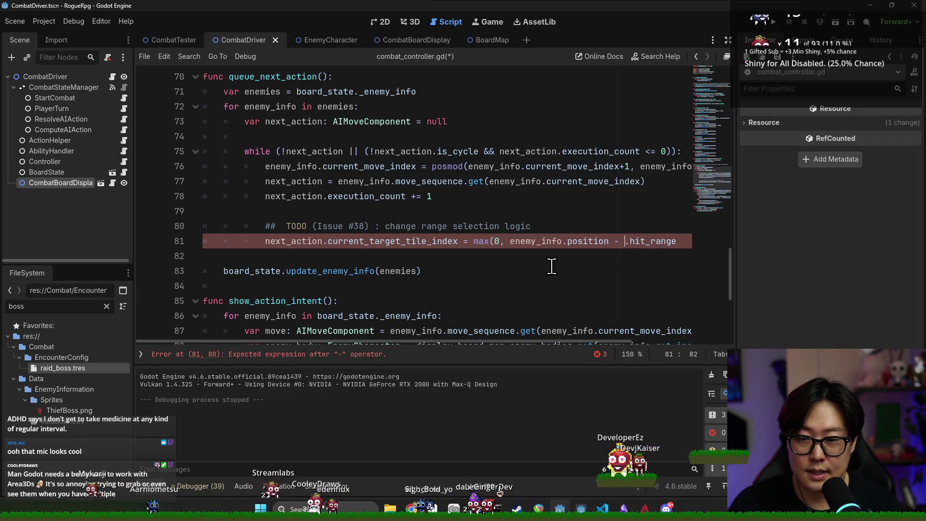
Copy next_action from line 77 and paste it before .hit_range on line 81.
{"action": "double_click", "coordinate": [304, 184]}
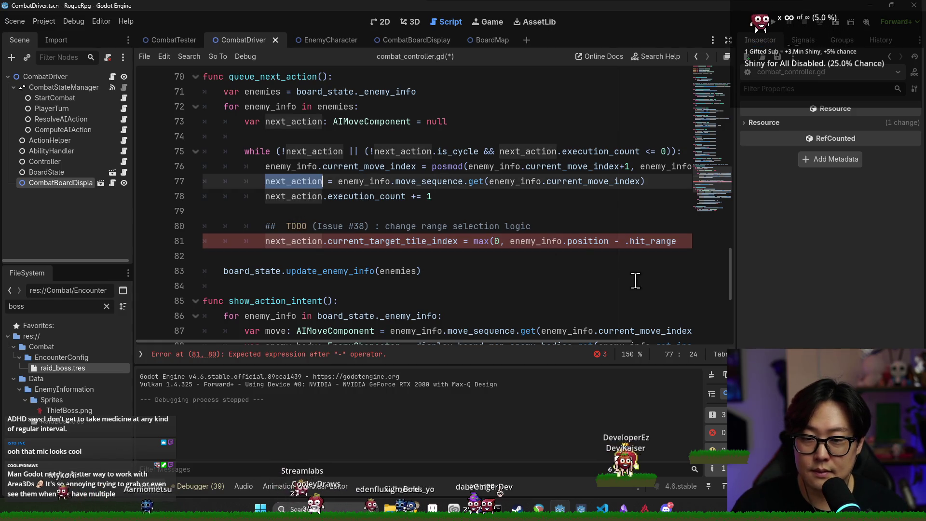
{"action": "key", "text": "ctrl+c"}
{"action": "left_click", "coordinate": [630, 241]}
{"action": "key", "text": "ctrl+v"}
{"action": "key", "text": "Up"}
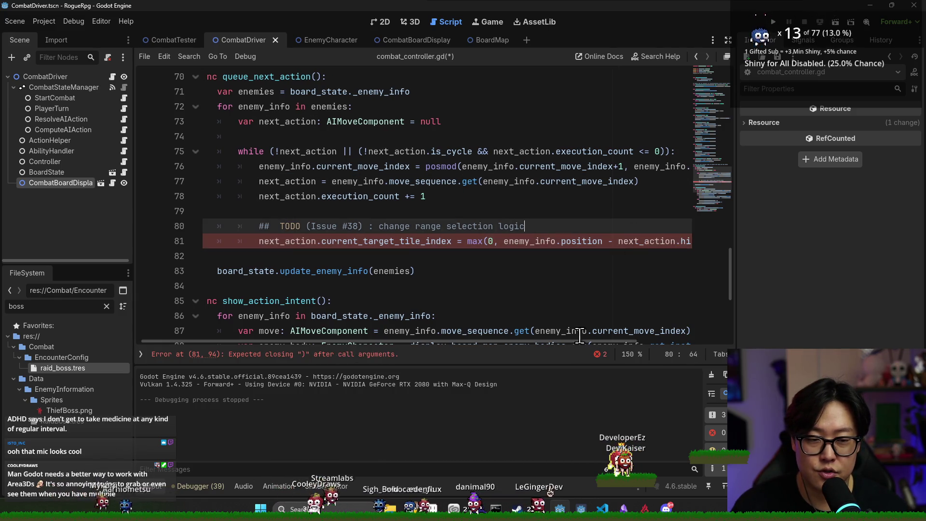
{"action": "left_click_drag", "start_coordinate": [561, 343], "coordinate": [651, 348]}
{"action": "double_click", "coordinate": [600, 242]}
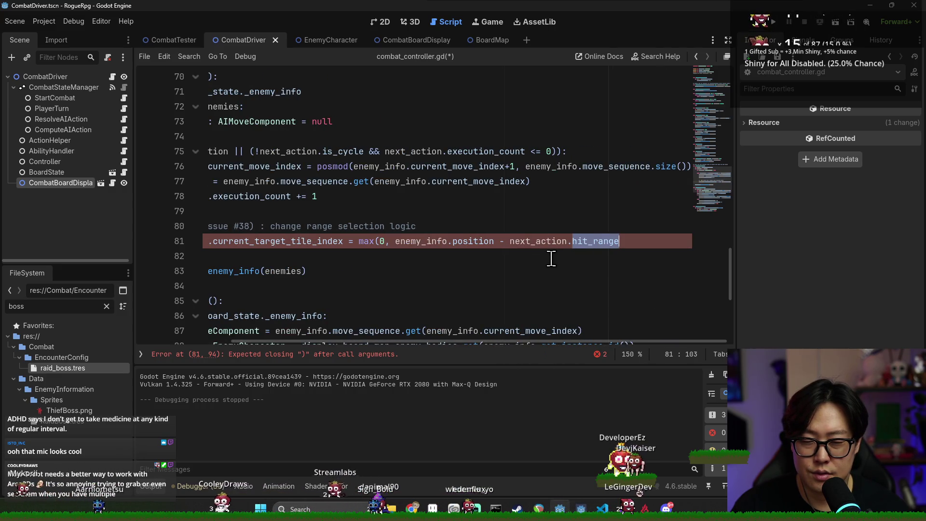
{"action": "left_click", "coordinate": [634, 244]}
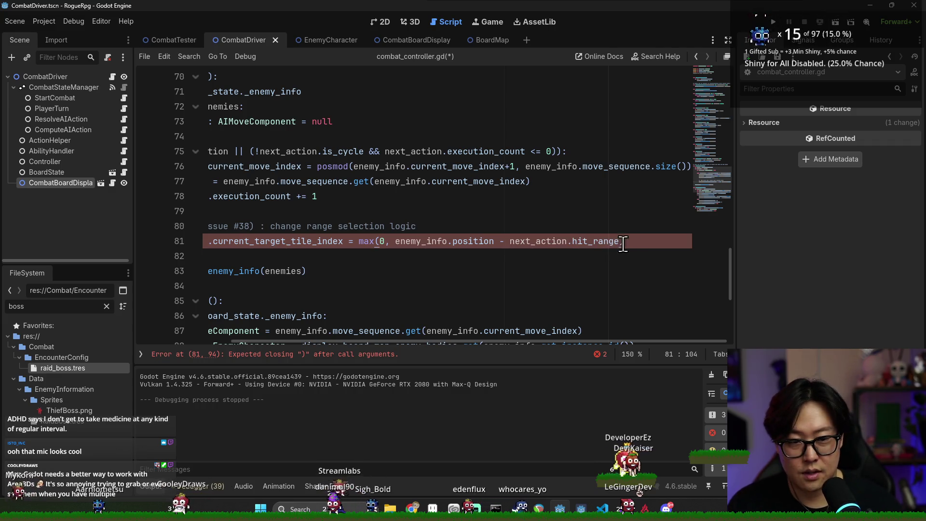
Replace hit_range with target_range on line 81, save the script, and run the project with F5.
{"action": "left_click", "coordinate": [571, 243], "text": "ctrl"}
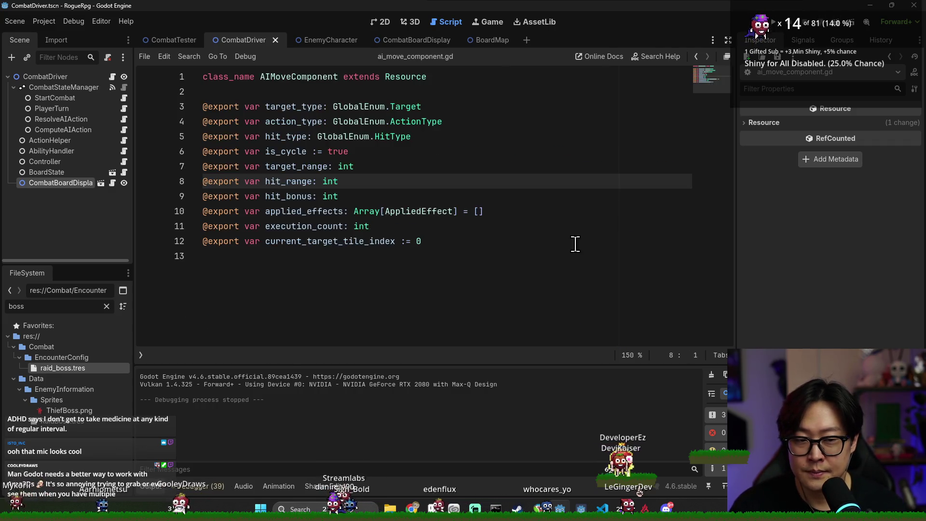
{"action": "key", "text": "alt+Left"}
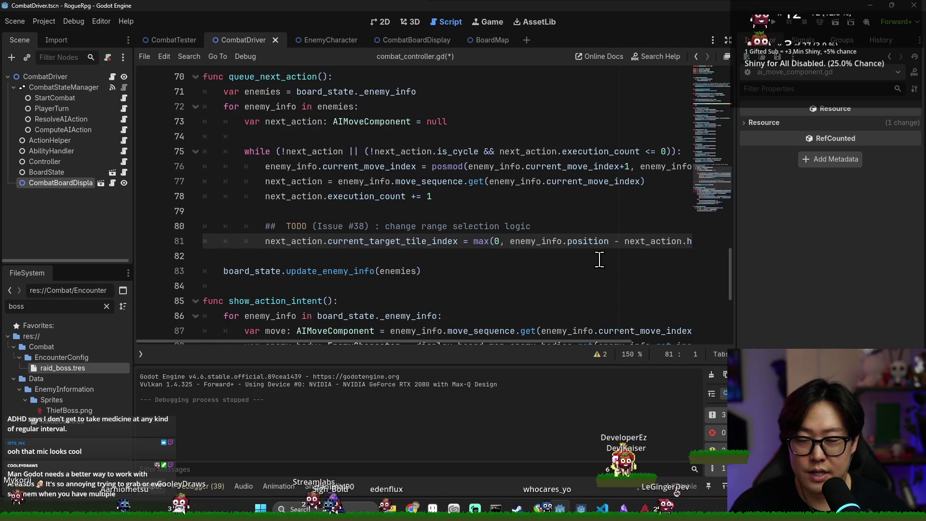
{"action": "left_click_drag", "start_coordinate": [597, 343], "coordinate": [691, 345]}
{"action": "double_click", "coordinate": [599, 241]}
{"action": "type", "text": "target_range"}
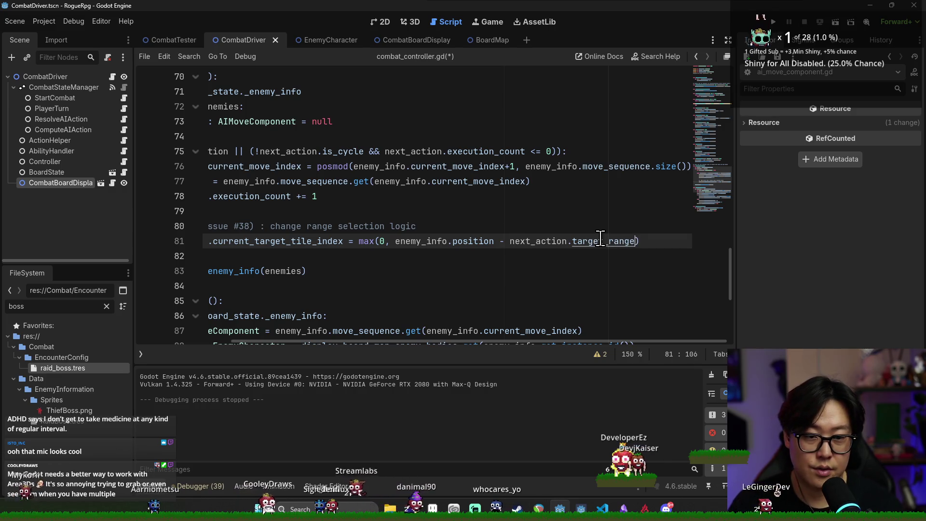
{"action": "key", "text": "ctrl+s"}
{"action": "left_click", "coordinate": [583, 182]}
{"action": "key", "text": "F5"}
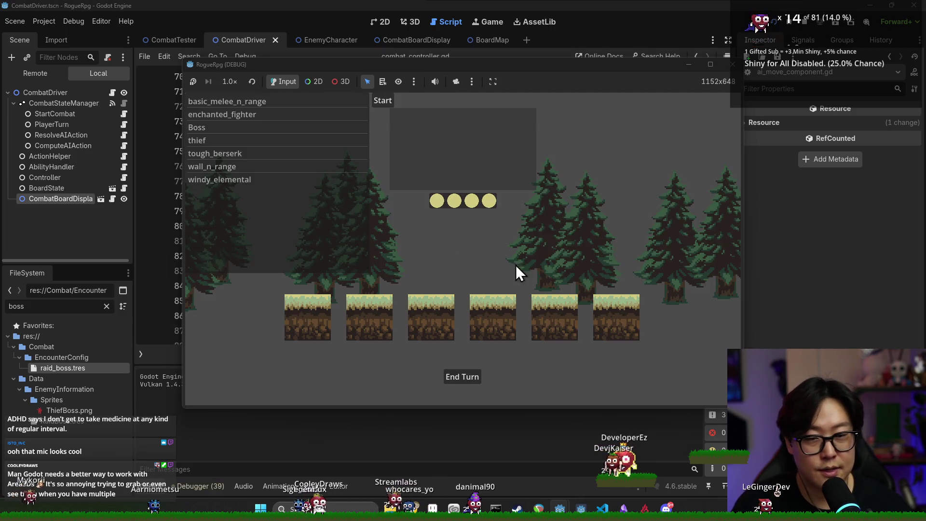
Test the Boss encounter through two enemy turns, then stop the game with F8.
{"action": "left_click", "coordinate": [358, 104]}
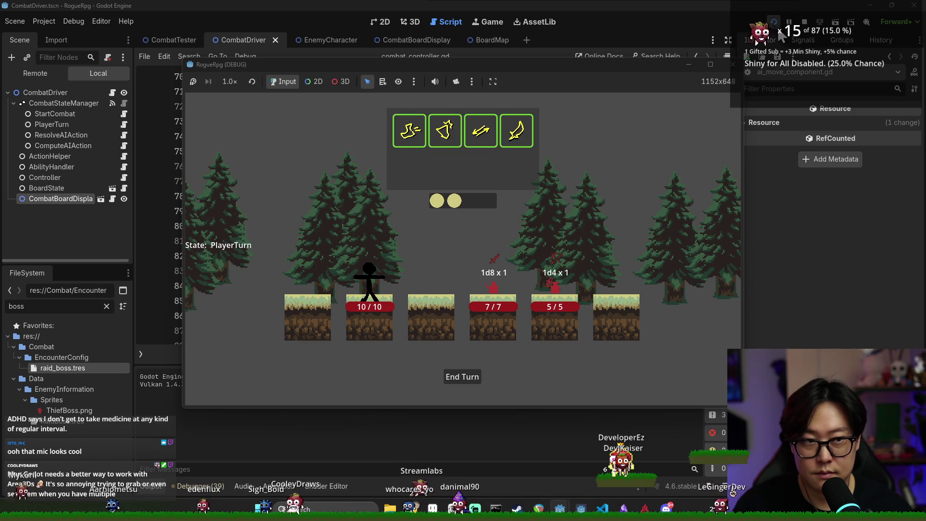
{"action": "key", "text": "F5"}
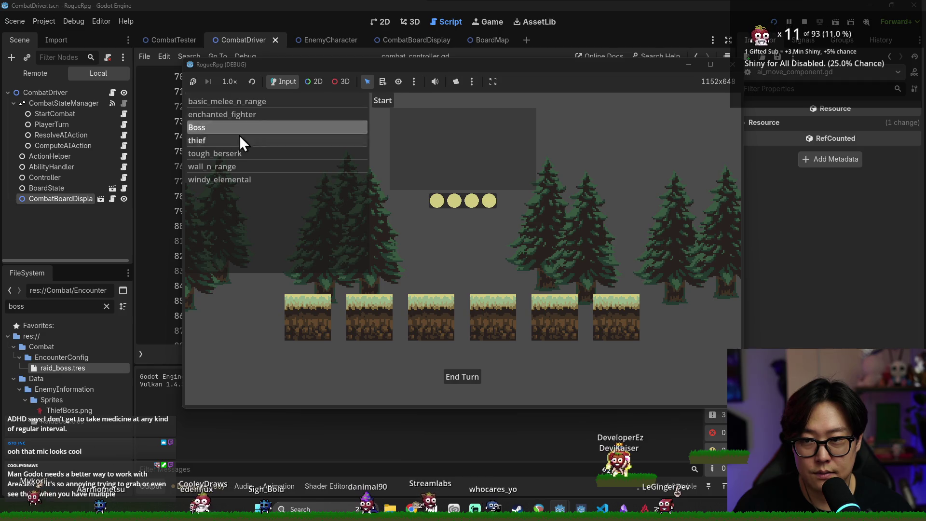
{"action": "left_click", "coordinate": [240, 137]}
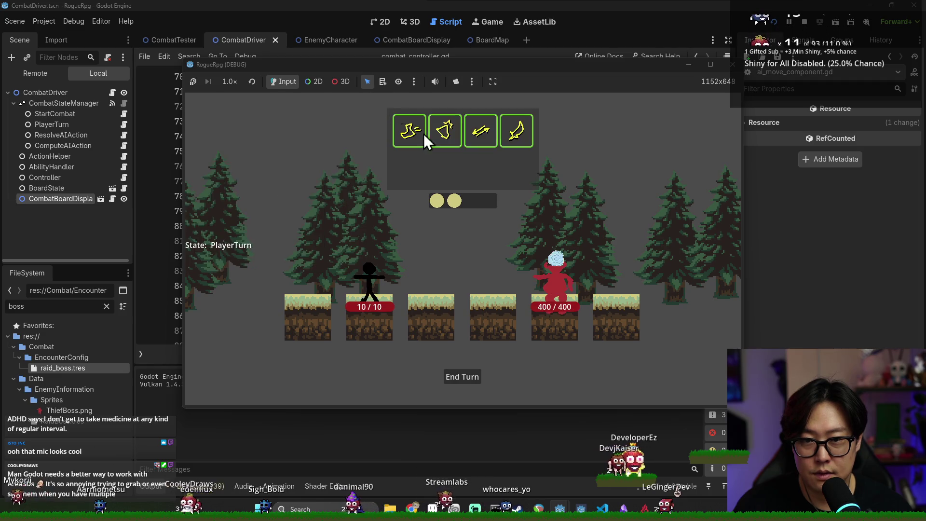
{"action": "left_click", "coordinate": [459, 382]}
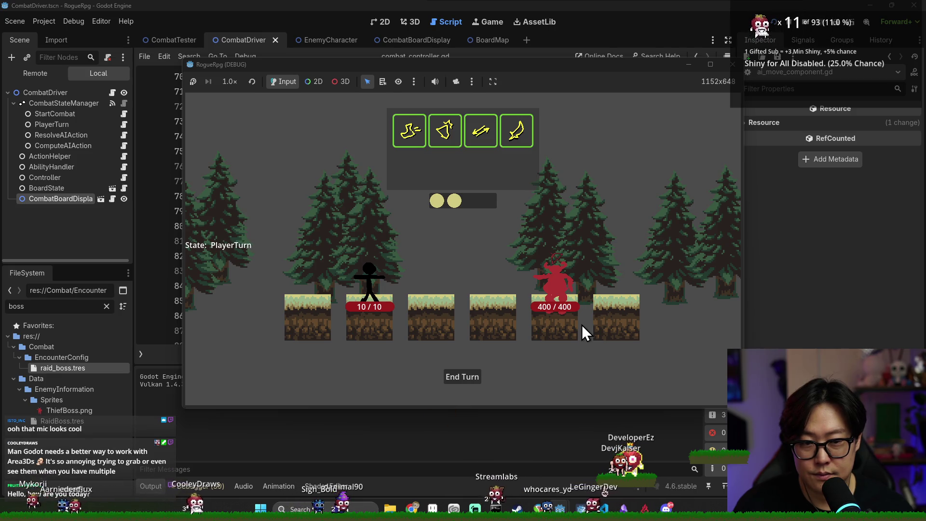
{"action": "left_click", "coordinate": [468, 375]}
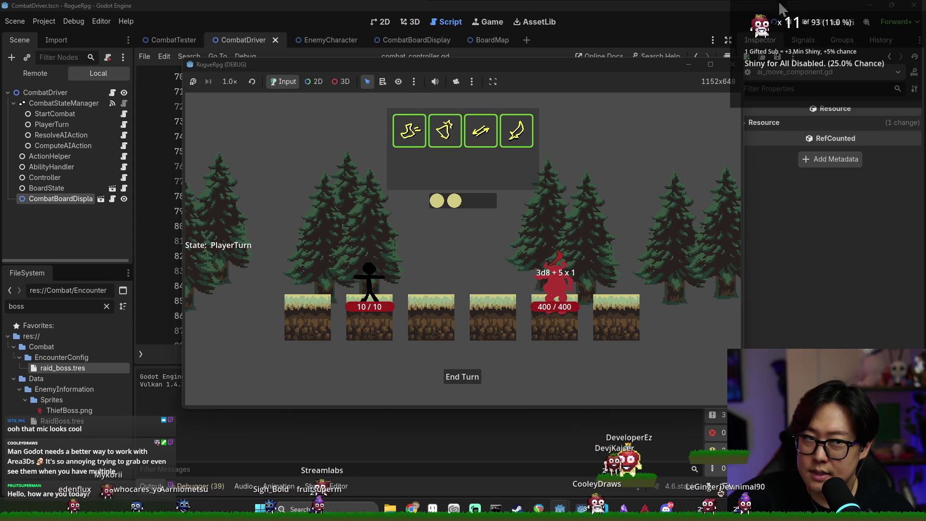
{"action": "key", "text": "F8"}
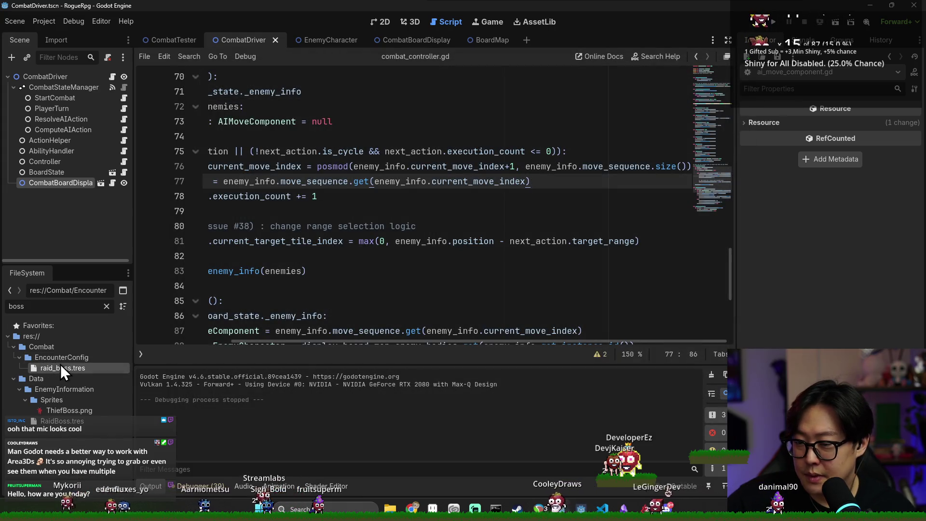
Inspect easy_melee_n_range.tres's first Goblin Warrior move (Target Range 1), then open the ComputeAIAction script.
{"action": "left_click", "coordinate": [60, 364]}
{"action": "double_click", "coordinate": [17, 306]}
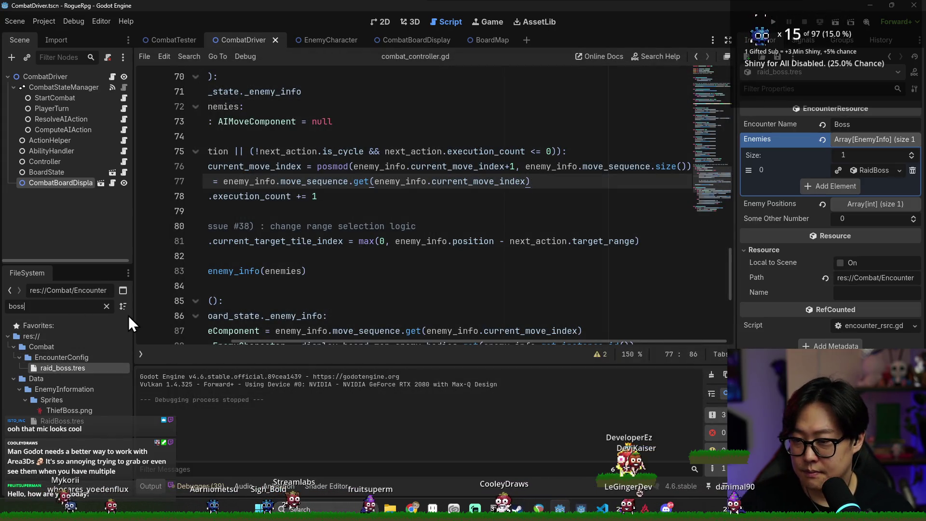
{"action": "type", "text": "melee"}
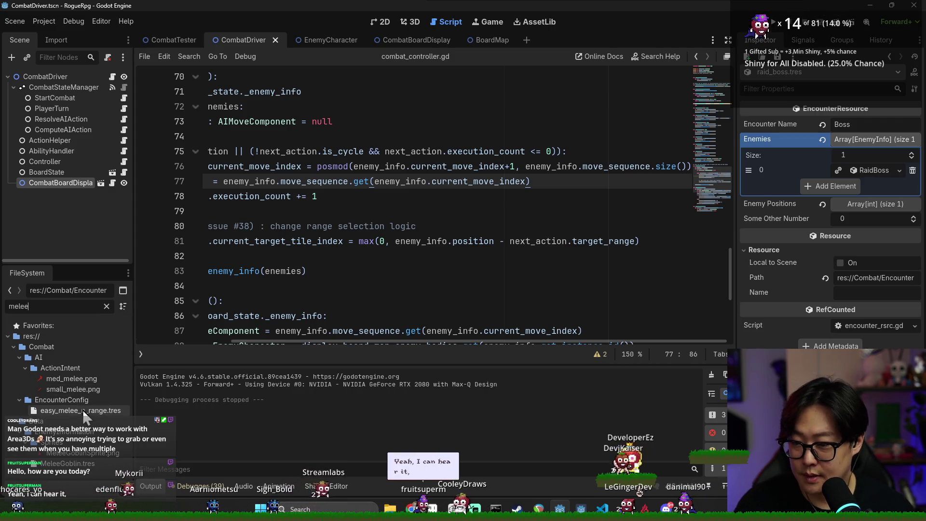
{"action": "left_click", "coordinate": [83, 410]}
{"action": "left_click", "coordinate": [873, 170]}
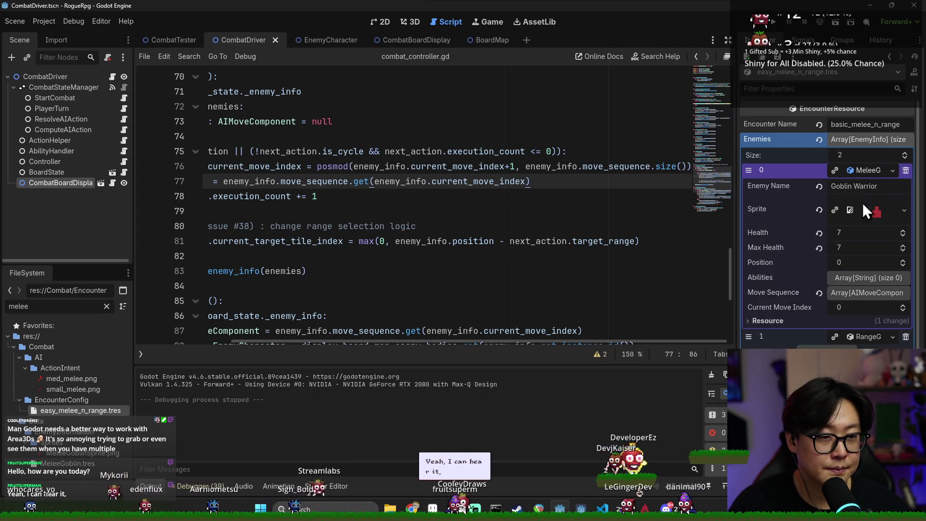
{"action": "left_click", "coordinate": [863, 296]}
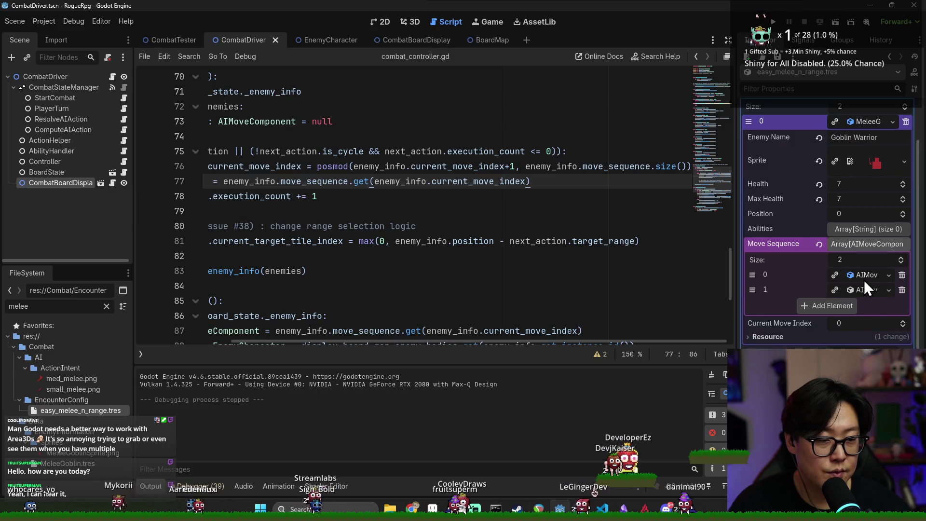
{"action": "left_click", "coordinate": [864, 280]}
{"action": "scroll", "coordinate": [864, 281], "scroll_direction": "down", "scroll_amount": 2}
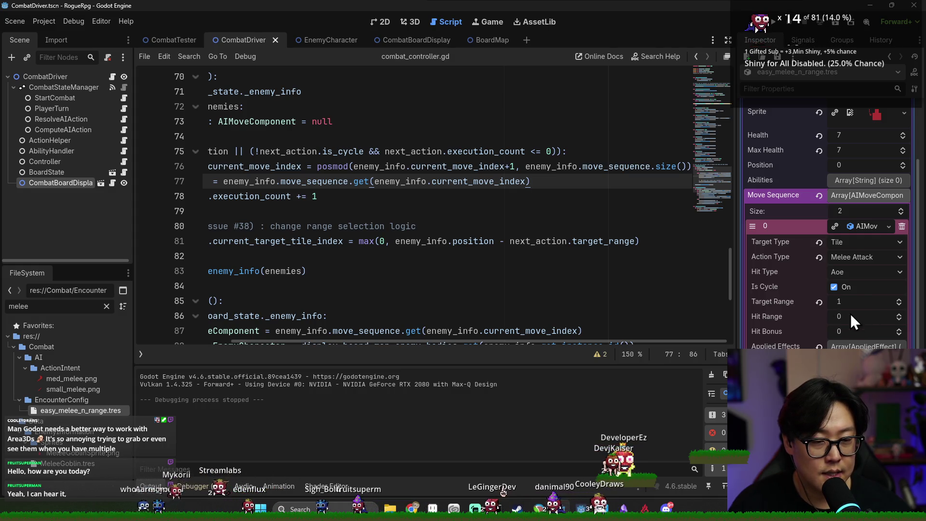
{"action": "scroll", "coordinate": [867, 316], "scroll_direction": "down", "scroll_amount": 2}
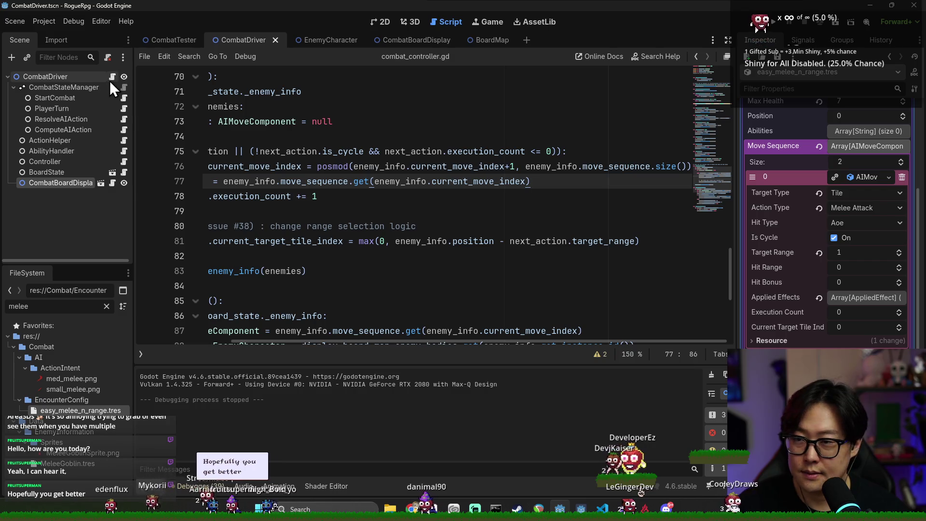
{"action": "left_click", "coordinate": [124, 130]}
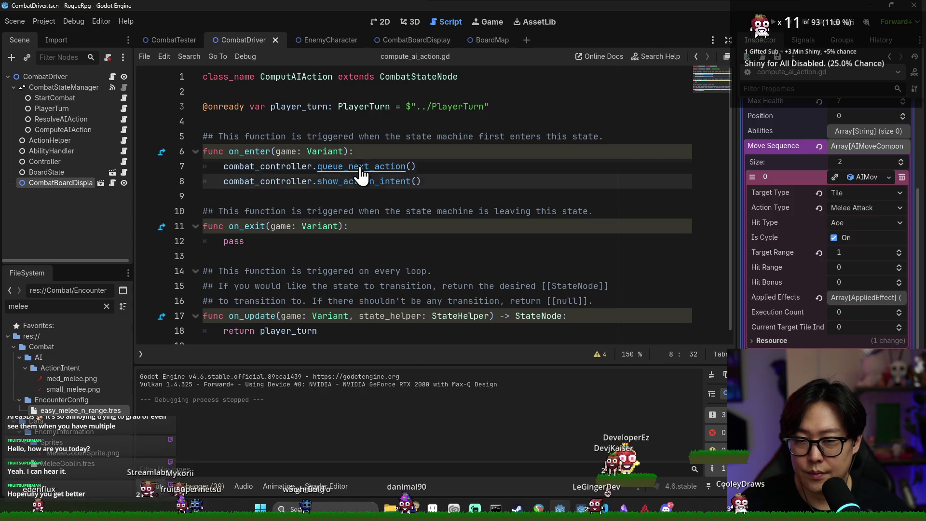
Jump to the queue_next_action definition and review its code and TODO comment.
{"action": "left_click", "coordinate": [361, 169], "text": "ctrl"}
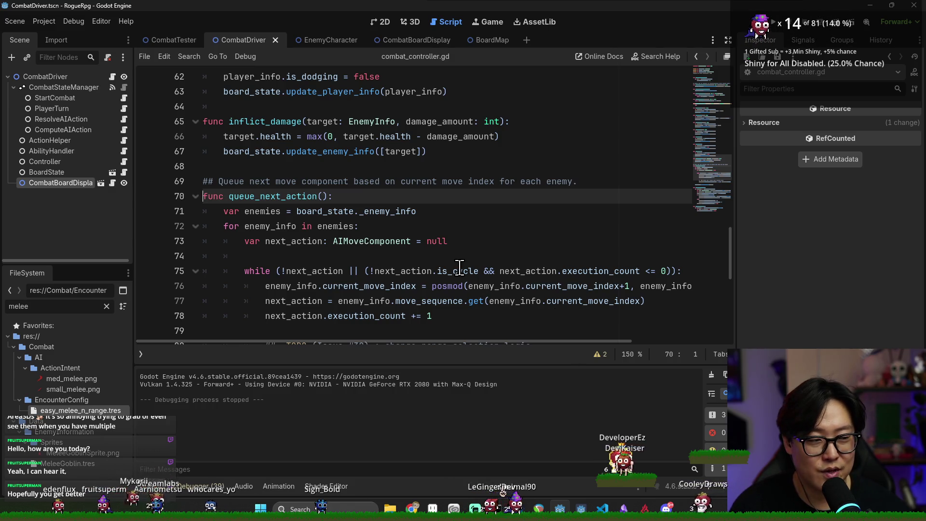
{"action": "scroll", "coordinate": [352, 214], "scroll_direction": "down", "scroll_amount": 4}
{"action": "scroll", "coordinate": [364, 207], "scroll_direction": "up", "scroll_amount": 1}
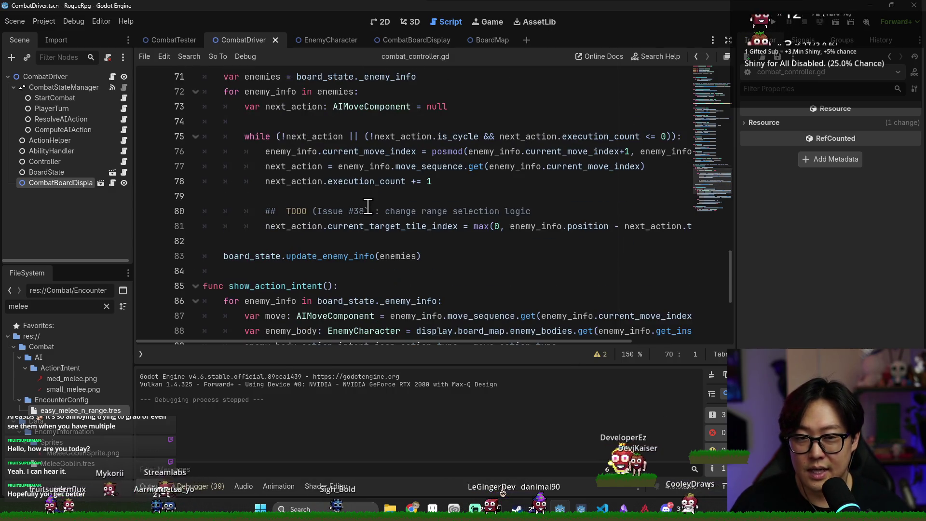
{"action": "scroll", "coordinate": [372, 208], "scroll_direction": "down", "scroll_amount": 1}
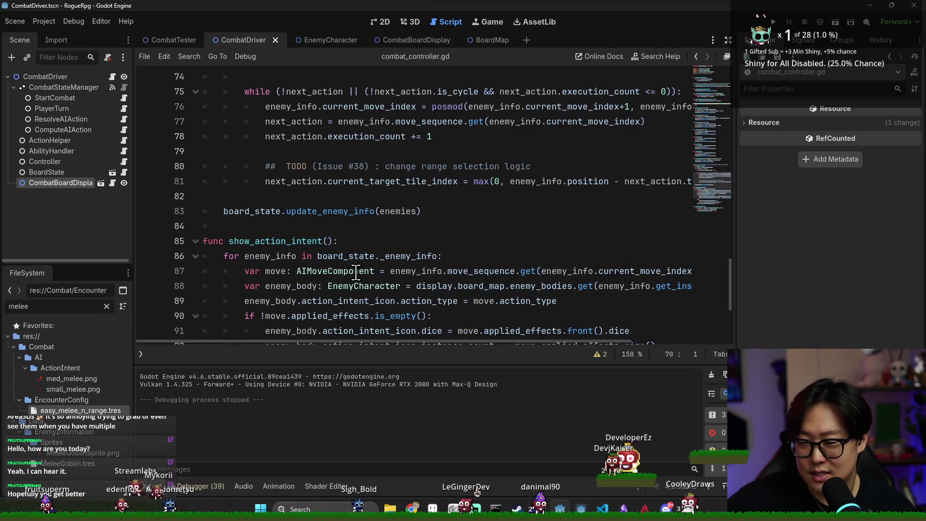
{"action": "scroll", "coordinate": [375, 222], "scroll_direction": "down", "scroll_amount": 2}
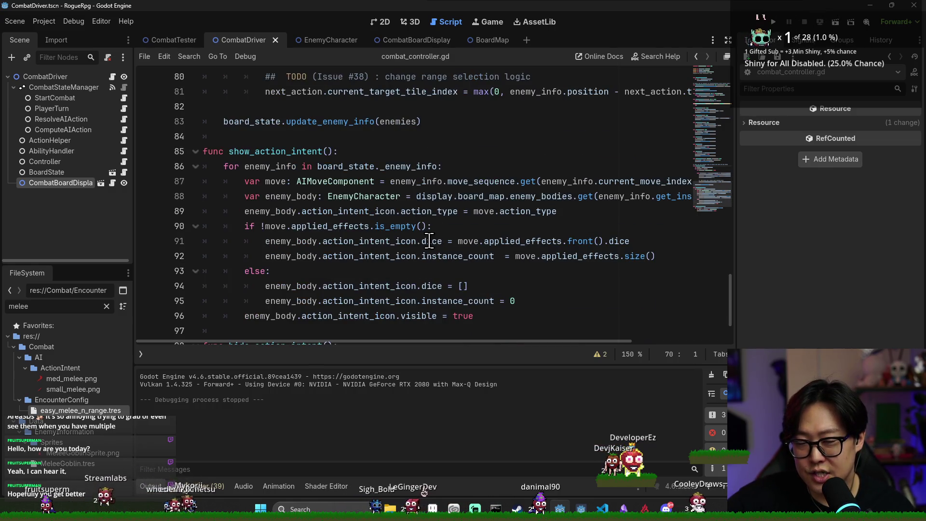
{"action": "scroll", "coordinate": [428, 240], "scroll_direction": "up", "scroll_amount": 6}
{"action": "scroll", "coordinate": [419, 236], "scroll_direction": "down", "scroll_amount": 3}
{"action": "scroll", "coordinate": [410, 227], "scroll_direction": "down", "scroll_amount": 2}
{"action": "scroll", "coordinate": [396, 206], "scroll_direction": "up", "scroll_amount": 1}
{"action": "scroll", "coordinate": [419, 248], "scroll_direction": "up", "scroll_amount": 1}
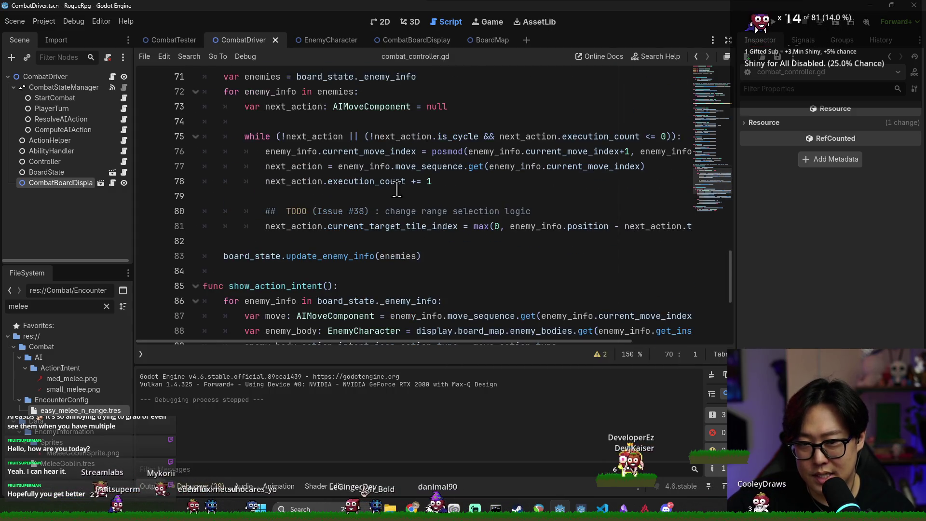
{"action": "left_click", "coordinate": [452, 211]}
{"action": "scroll", "coordinate": [440, 343], "scroll_direction": "right", "scroll_amount": 2}
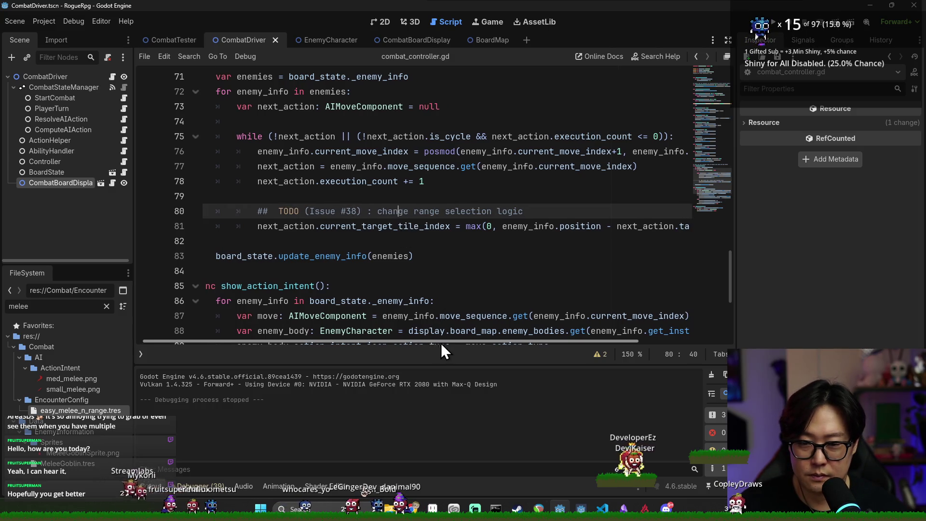
Remove the max(0, …) clamp from line 81, save the script, and run the game.
{"action": "left_click", "coordinate": [481, 227]}
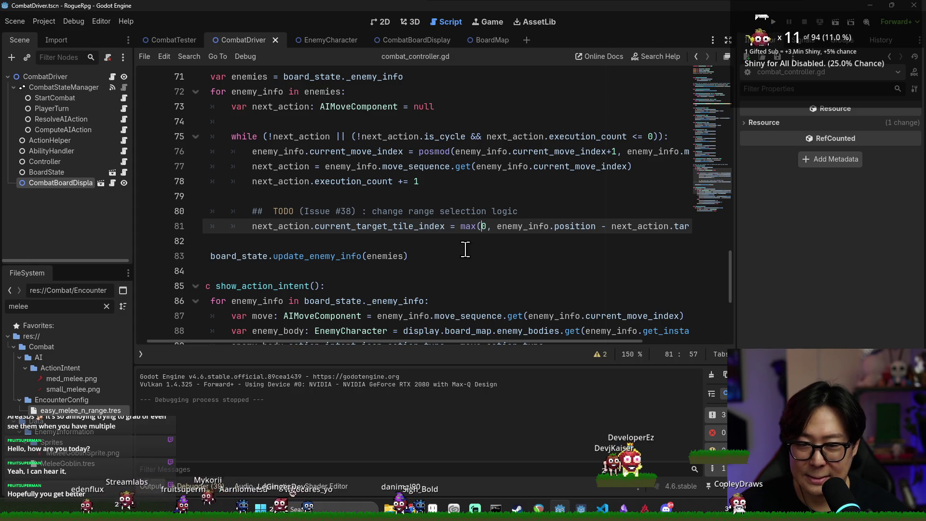
{"action": "double_click", "coordinate": [469, 226]}
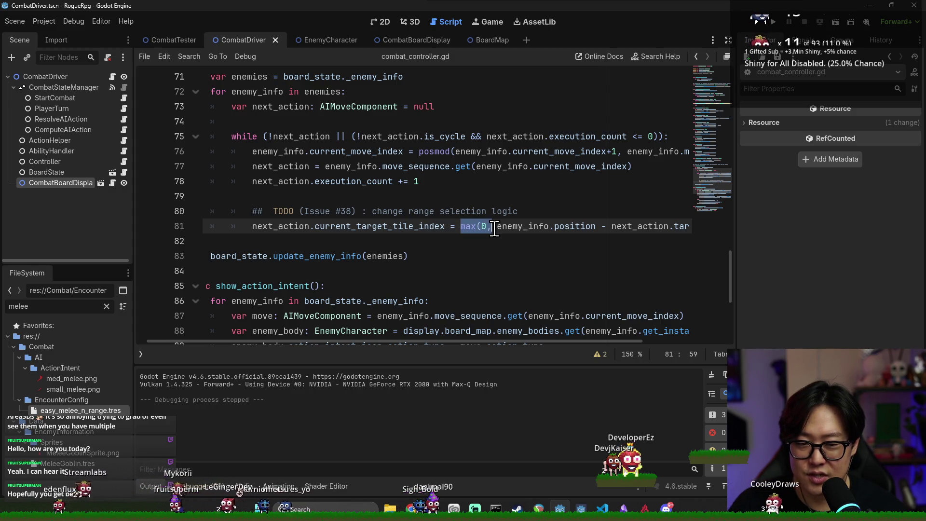
{"action": "key", "text": "BackSpace"}
{"action": "key", "text": "BackSpace"}
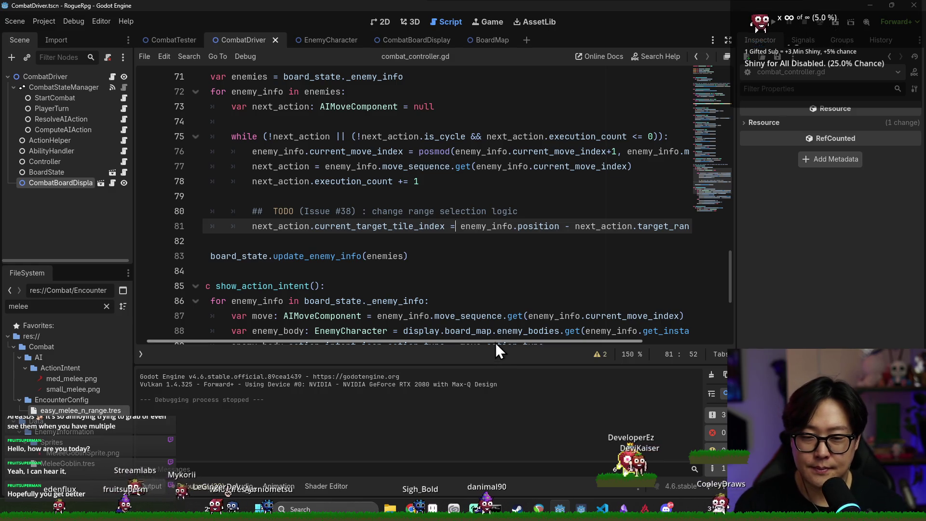
{"action": "left_click_drag", "start_coordinate": [496, 341], "coordinate": [583, 341]}
{"action": "left_click", "coordinate": [614, 220]}
{"action": "key", "text": "BackSpace"}
{"action": "left_click", "coordinate": [515, 198]}
{"action": "key", "text": "ctrl+s"}
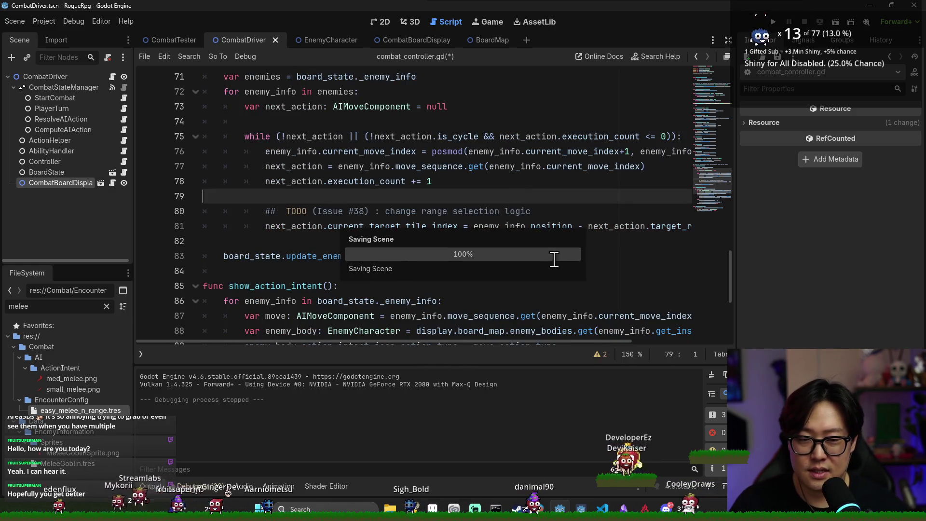
{"action": "left_click", "coordinate": [781, 28]}
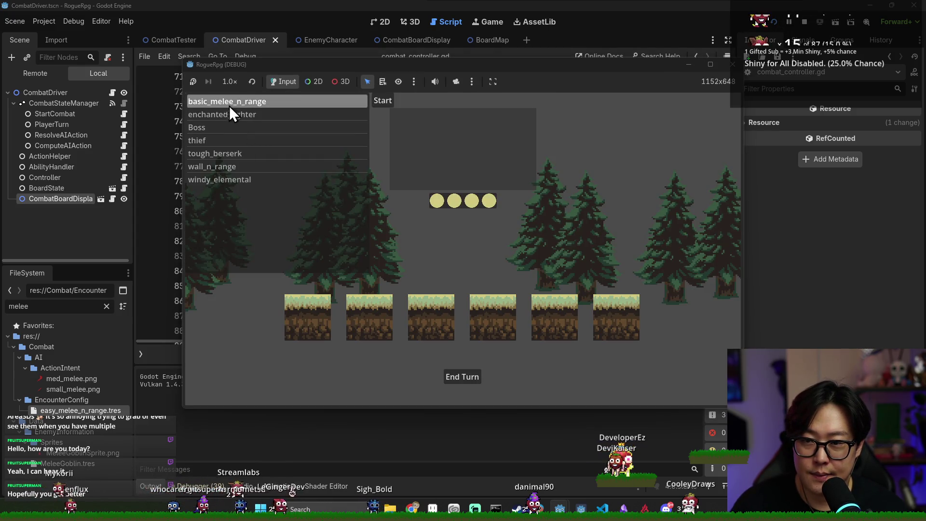
Start basic_melee_n_range, then restart into the Boss fight and end two turns.
{"action": "left_click", "coordinate": [228, 106]}
{"action": "mouse_move", "coordinate": [550, 291]}
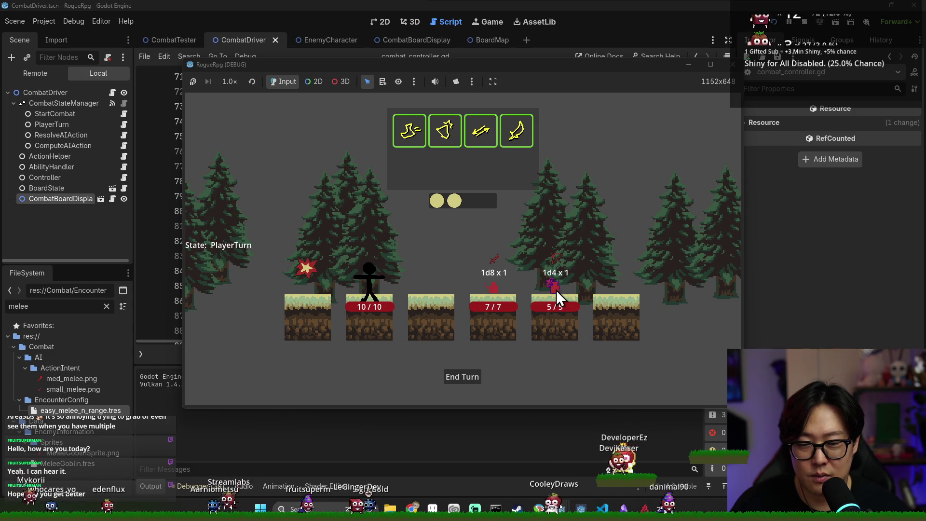
{"action": "left_click", "coordinate": [774, 22]}
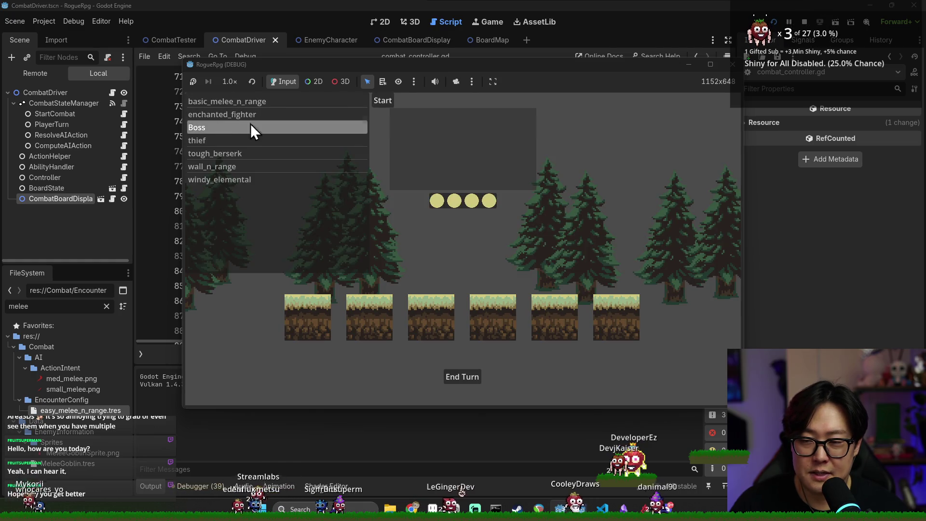
{"action": "left_click", "coordinate": [250, 127]}
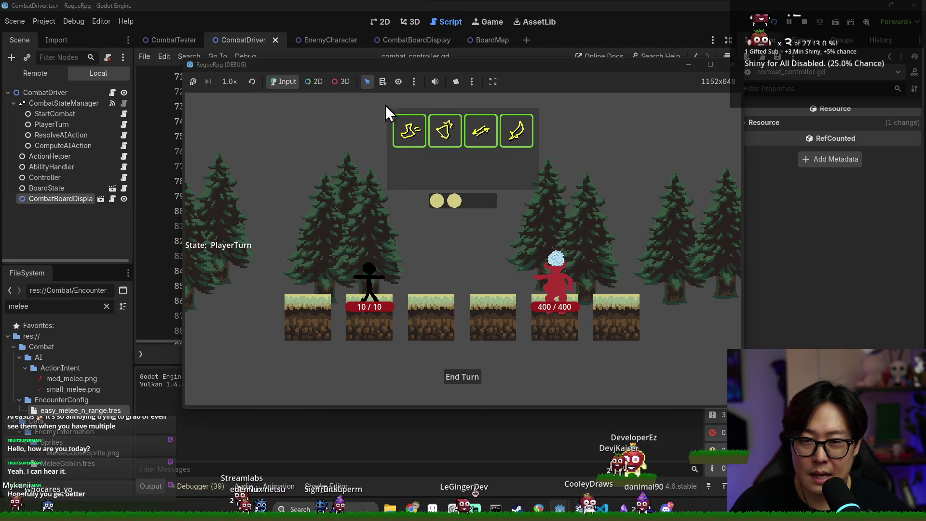
{"action": "left_click", "coordinate": [463, 380]}
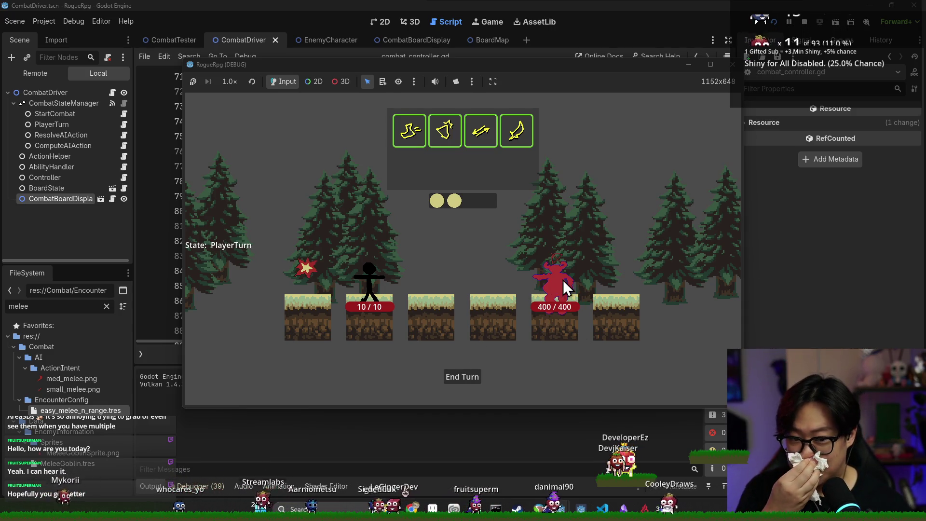
{"action": "left_click", "coordinate": [476, 375]}
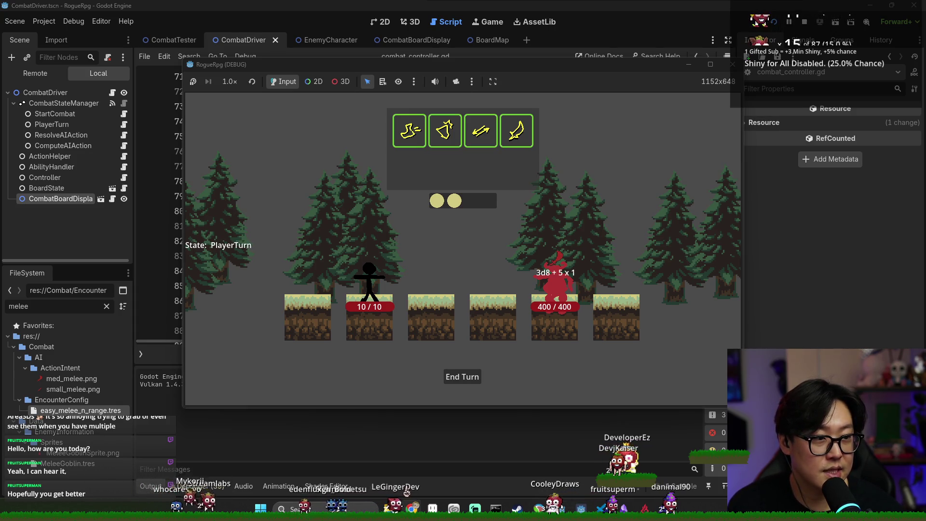
Click the enemy to preview its attack target tiles, then close the game.
{"action": "left_click", "coordinate": [490, 266]}
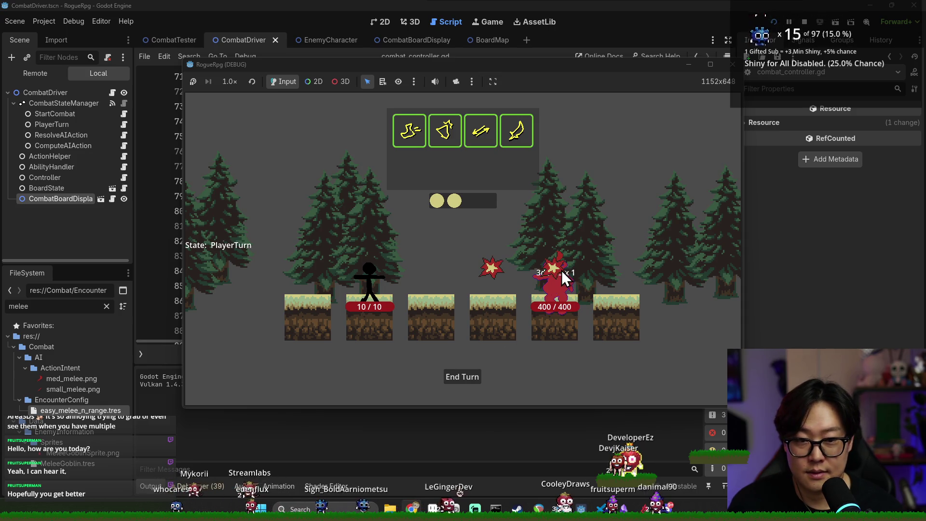
{"action": "left_click", "coordinate": [560, 270]}
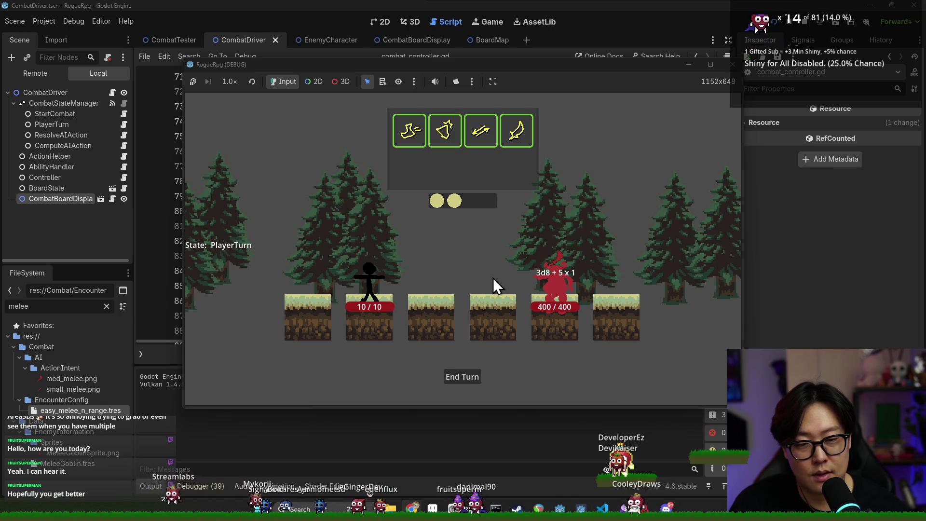
{"action": "left_click", "coordinate": [833, 285]}
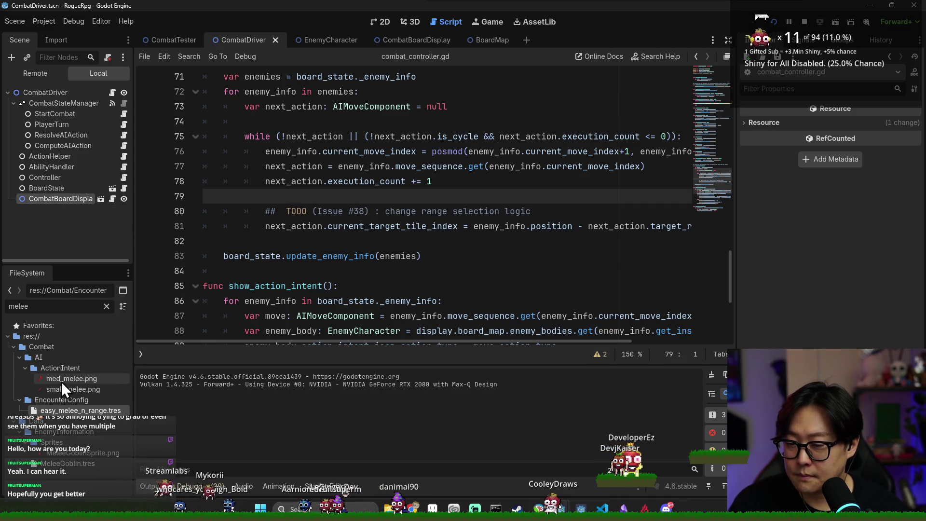
Check RaidBoss.tres's third move (Melee Attack, Aoe, Target Range 1), then open combat_board_display.gd.
{"action": "double_click", "coordinate": [63, 307]}
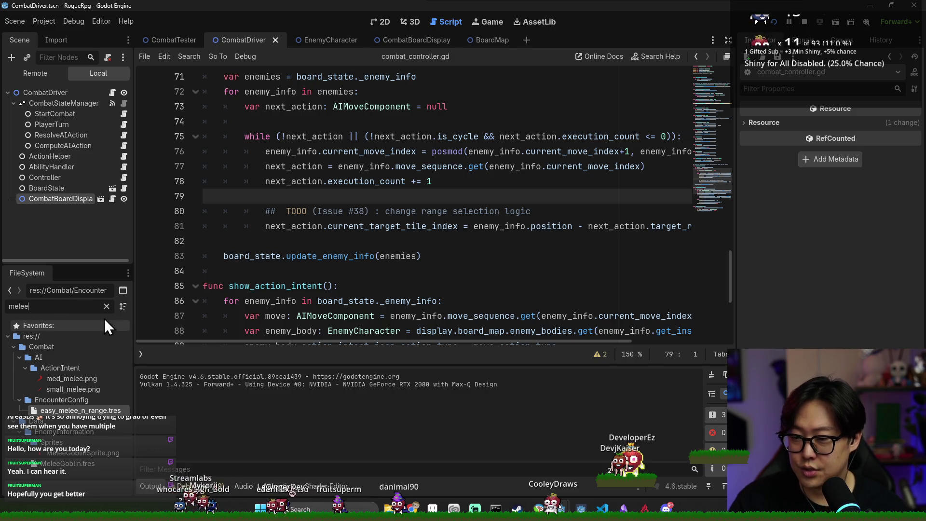
{"action": "type", "text": "boss"}
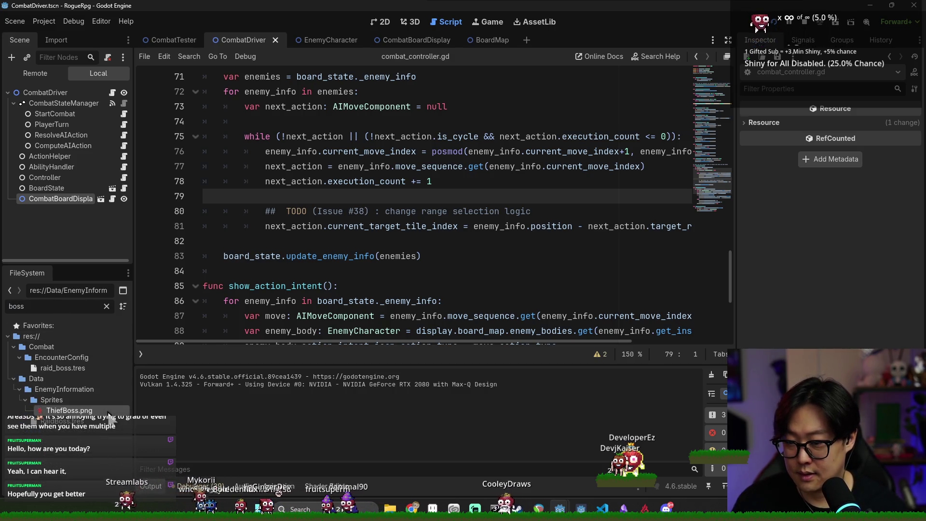
{"action": "left_click", "coordinate": [80, 423]}
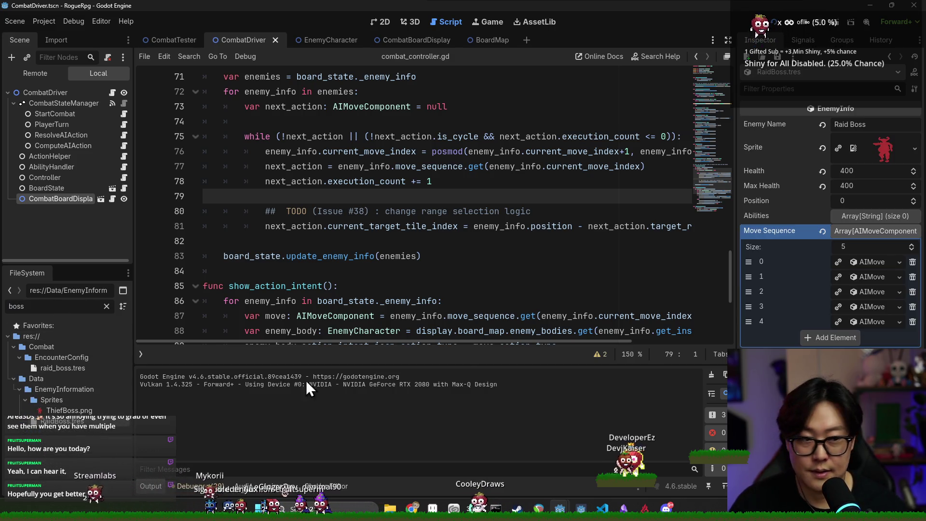
{"action": "left_click", "coordinate": [863, 293]}
{"action": "scroll", "coordinate": [869, 323], "scroll_direction": "down", "scroll_amount": 2}
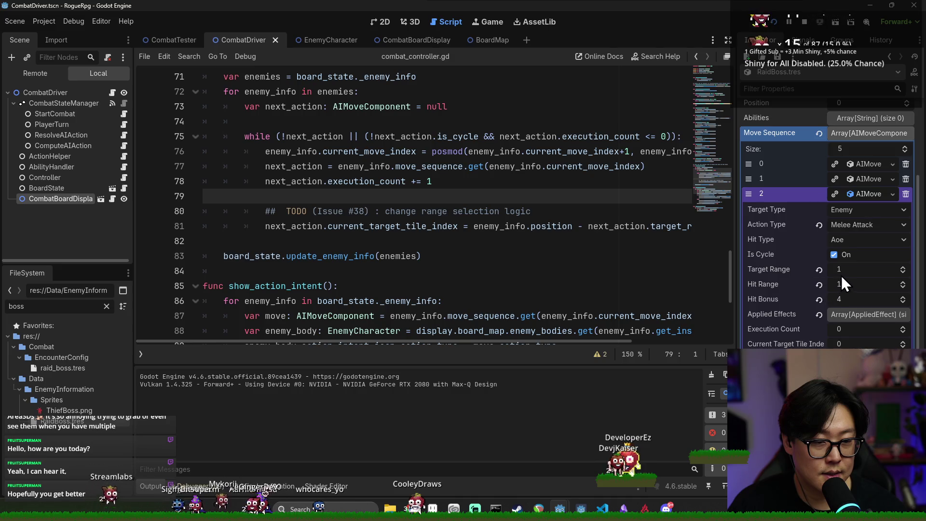
{"action": "left_click", "coordinate": [843, 268]}
{"action": "key", "text": "Return"}
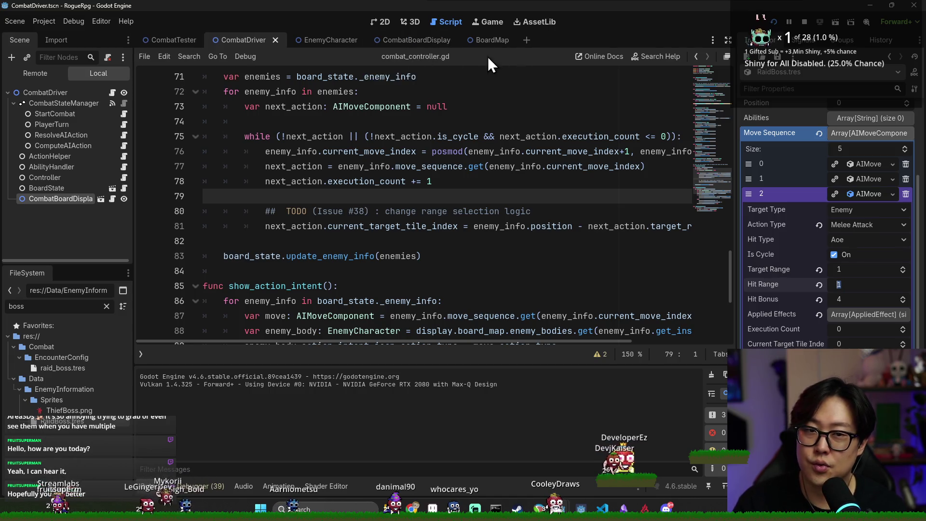
{"action": "left_click", "coordinate": [404, 44]}
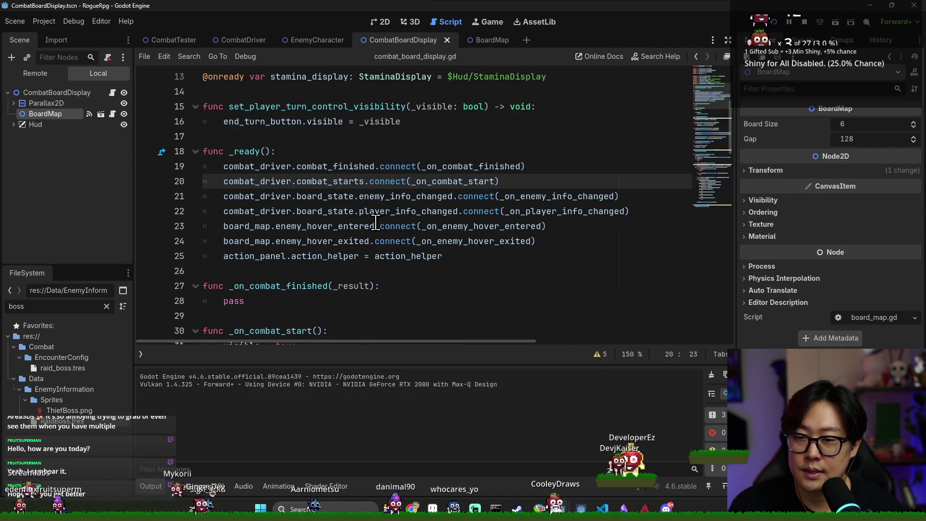
{"action": "scroll", "coordinate": [376, 226], "scroll_direction": "down", "scroll_amount": 20}
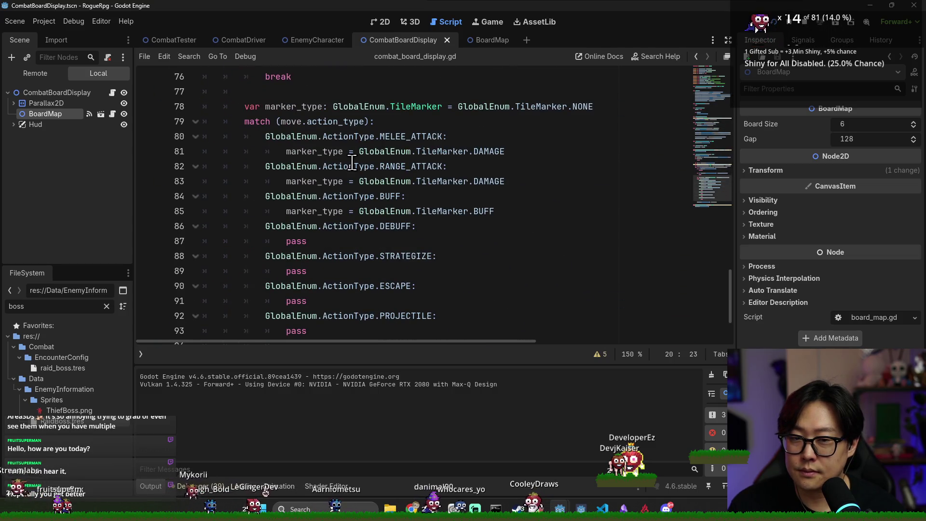
{"action": "scroll", "coordinate": [290, 169], "scroll_direction": "down", "scroll_amount": 2}
{"action": "scroll", "coordinate": [358, 159], "scroll_direction": "up", "scroll_amount": 6}
{"action": "scroll", "coordinate": [359, 159], "scroll_direction": "up", "scroll_amount": 2}
{"action": "scroll", "coordinate": [358, 159], "scroll_direction": "down", "scroll_amount": 2}
{"action": "double_click", "coordinate": [290, 166]}
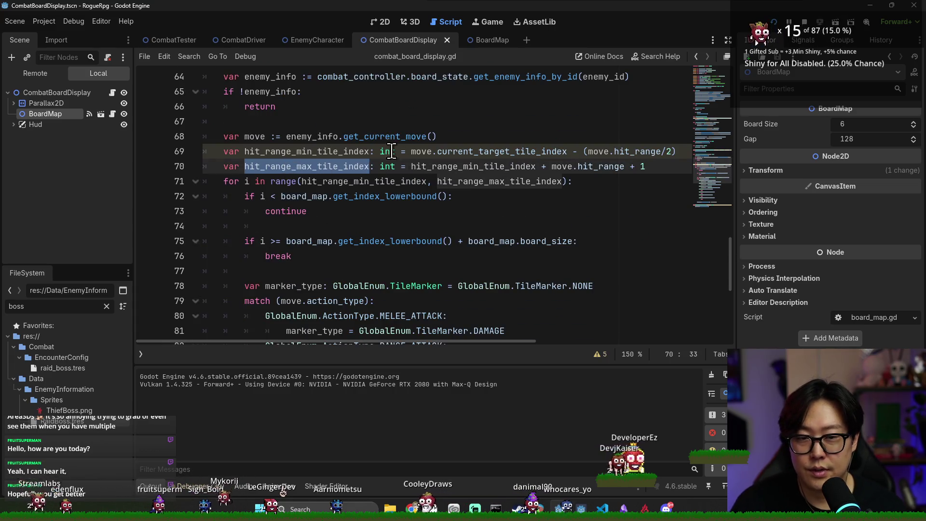
{"action": "double_click", "coordinate": [331, 152]}
{"action": "scroll", "coordinate": [433, 209], "scroll_direction": "up", "scroll_amount": 1}
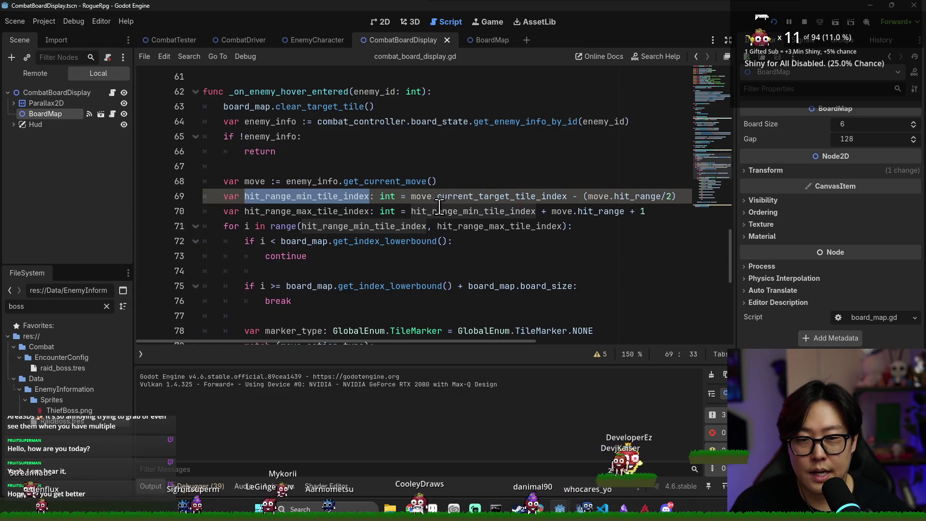
{"action": "double_click", "coordinate": [507, 196]}
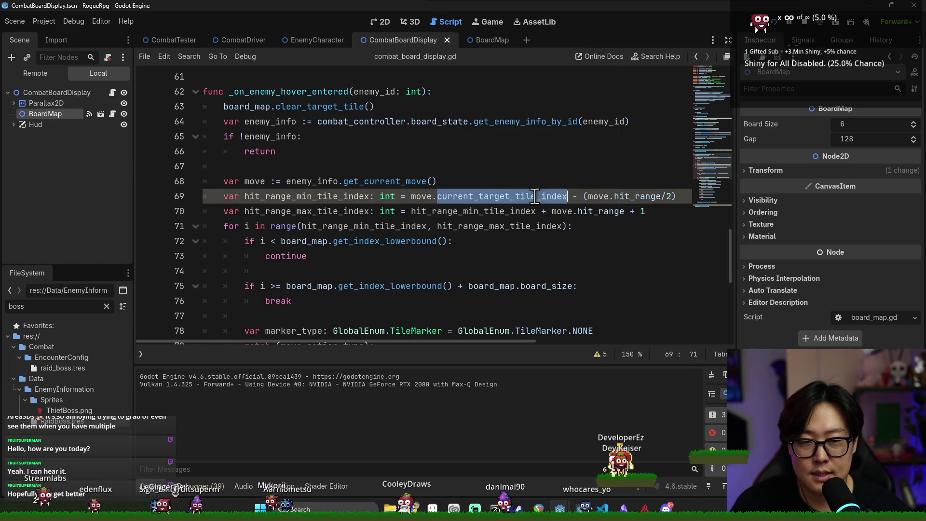
{"action": "left_click", "coordinate": [645, 197]}
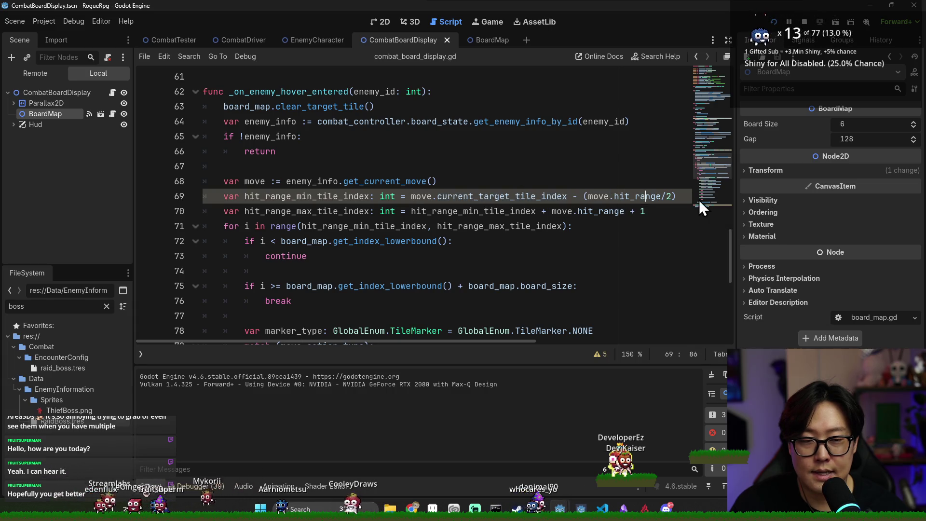
{"action": "double_click", "coordinate": [641, 196]}
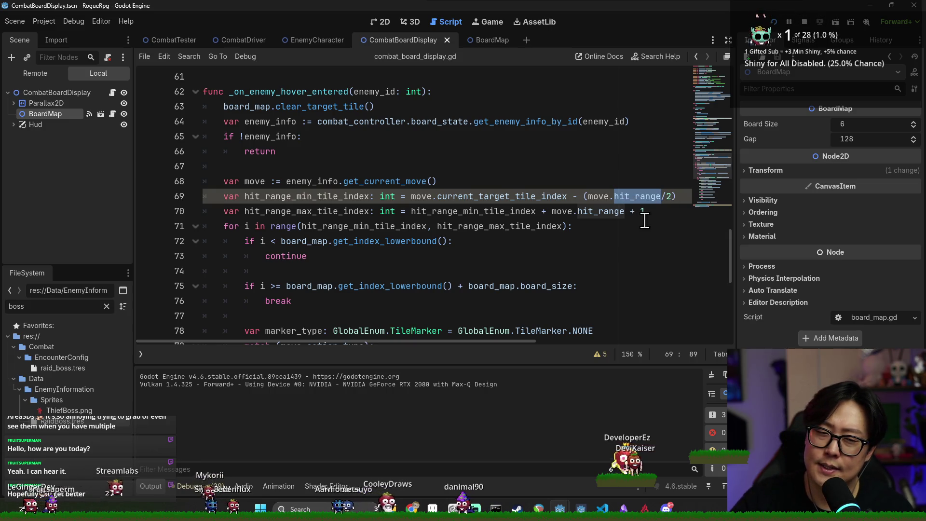
{"action": "mouse_move", "coordinate": [631, 204]}
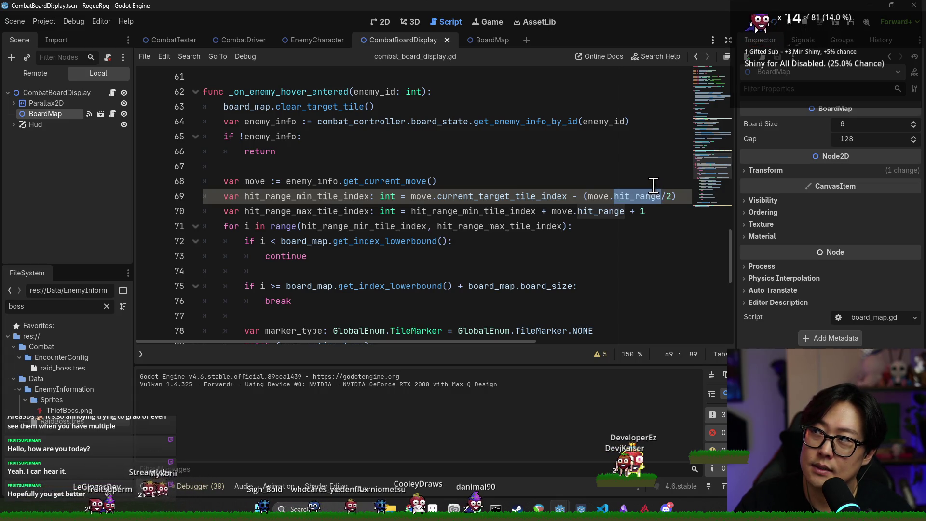
{"action": "left_click", "coordinate": [672, 195]}
{"action": "left_click", "coordinate": [588, 196]}
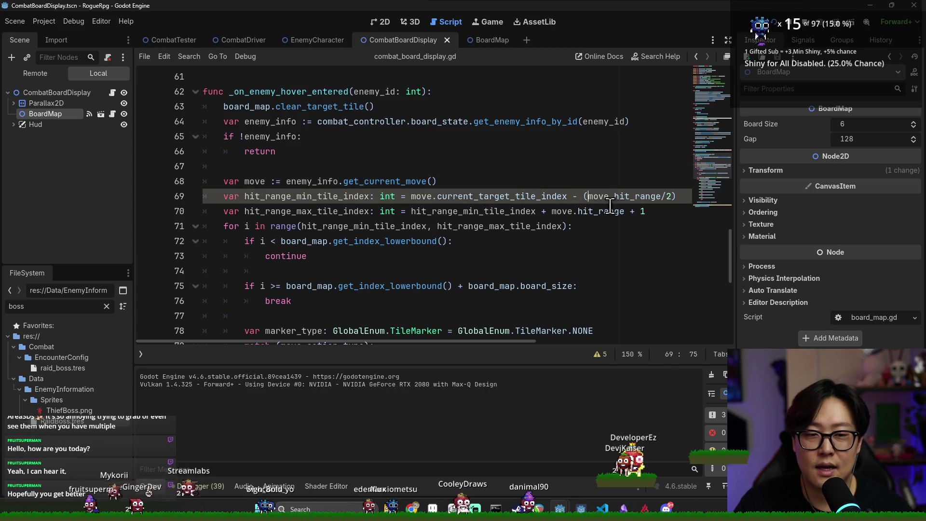
Remove the parenthesis before move.hit_range on line 69 and stop the running game session.
{"action": "key", "text": "BackSpace"}
{"action": "left_click", "coordinate": [674, 197]}
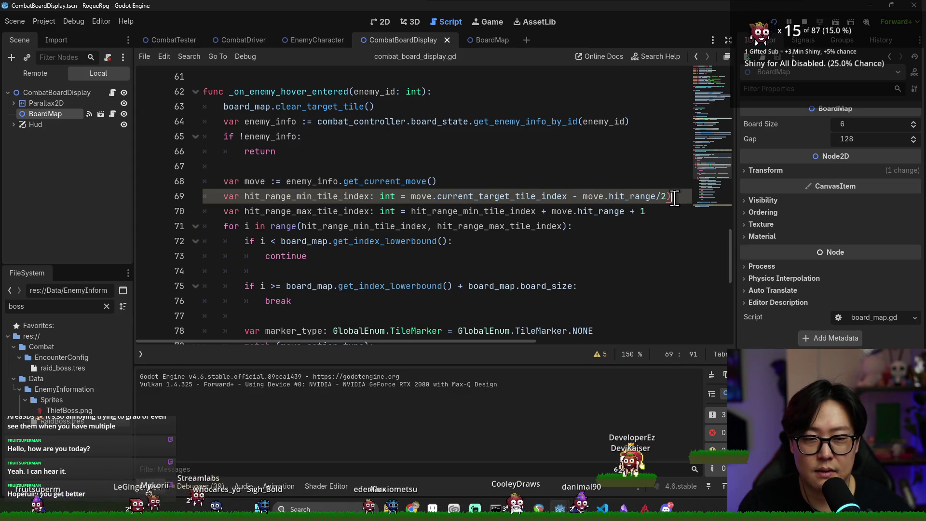
{"action": "left_click", "coordinate": [591, 204]}
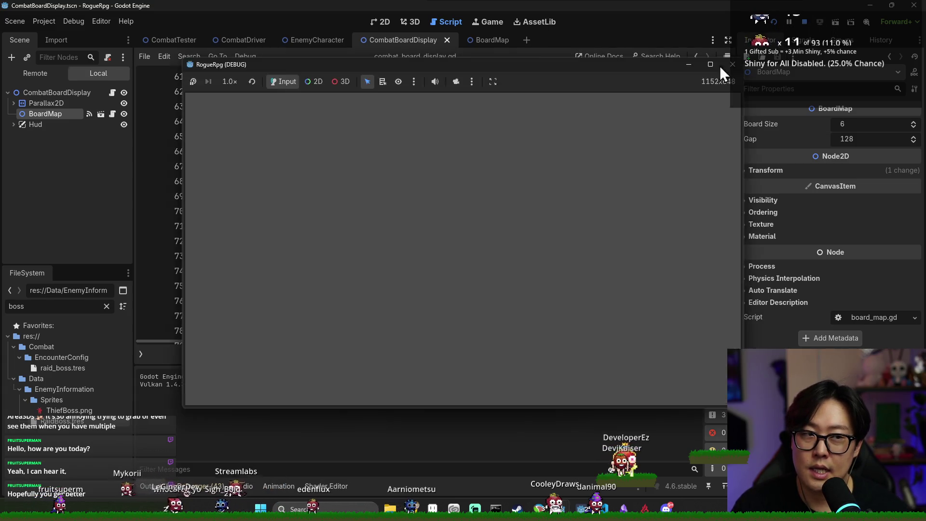
{"action": "left_click", "coordinate": [720, 65]}
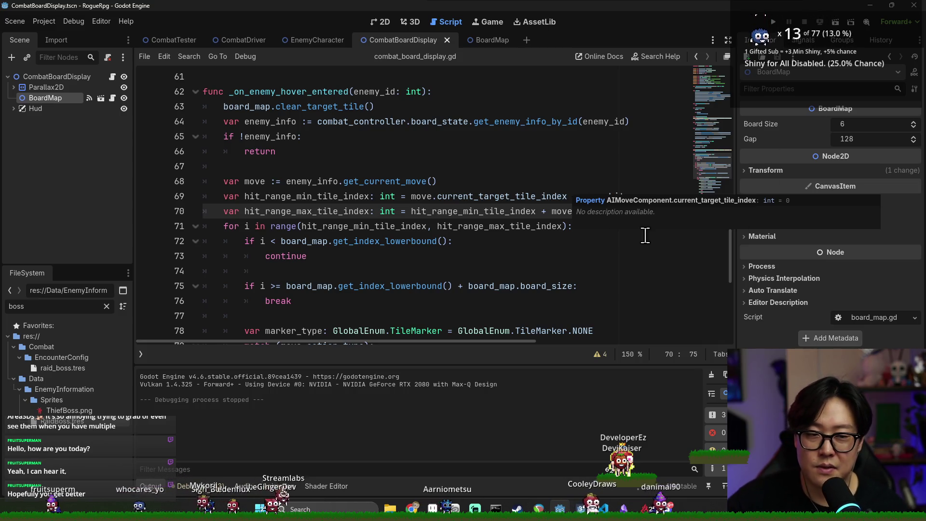
{"action": "left_click", "coordinate": [574, 186]}
{"action": "left_click", "coordinate": [575, 196]}
{"action": "double_click", "coordinate": [501, 196]}
{"action": "left_click", "coordinate": [412, 196]}
{"action": "left_click_drag", "start_coordinate": [412, 197], "coordinate": [663, 199]}
Replace hit_range_min_tile_index on line 70 with move.current_target_tile_index, end with +1, and save.
{"action": "left_click", "coordinate": [553, 211]}
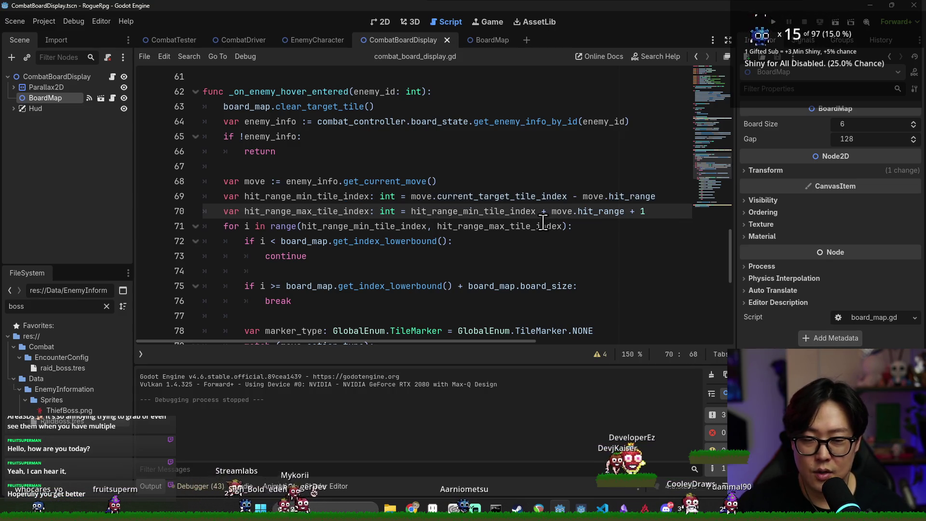
{"action": "double_click", "coordinate": [348, 211]}
{"action": "double_click", "coordinate": [489, 210]}
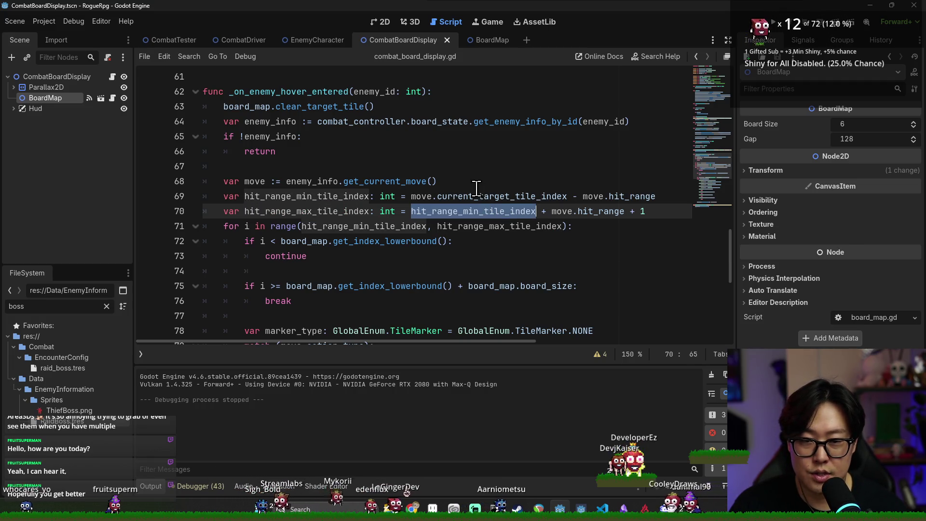
{"action": "double_click", "coordinate": [421, 196]}
{"action": "left_click", "coordinate": [567, 196], "text": "shift"}
{"action": "key", "text": "ctrl+c"}
{"action": "double_click", "coordinate": [473, 210]}
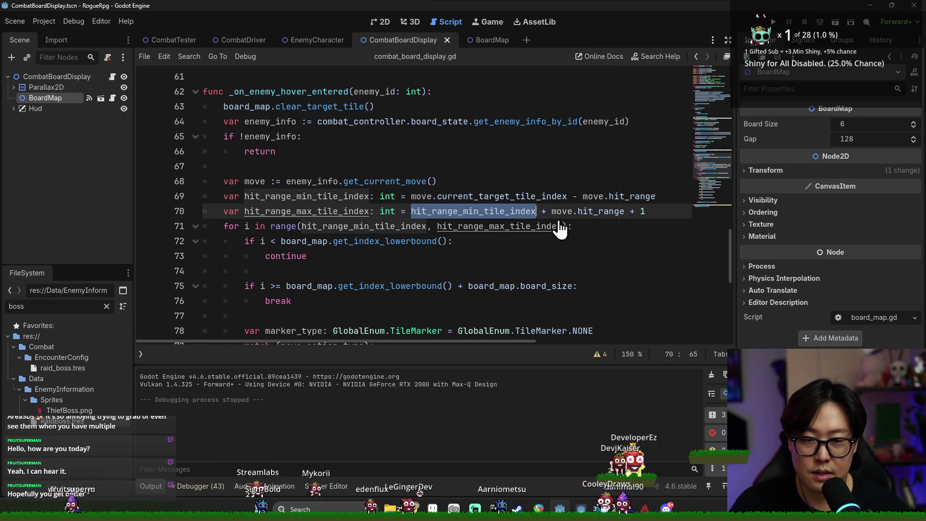
{"action": "key", "text": "ctrl+v"}
{"action": "left_click", "coordinate": [678, 211]}
{"action": "key", "text": "BackSpace"}
{"action": "key", "text": "BackSpace"}
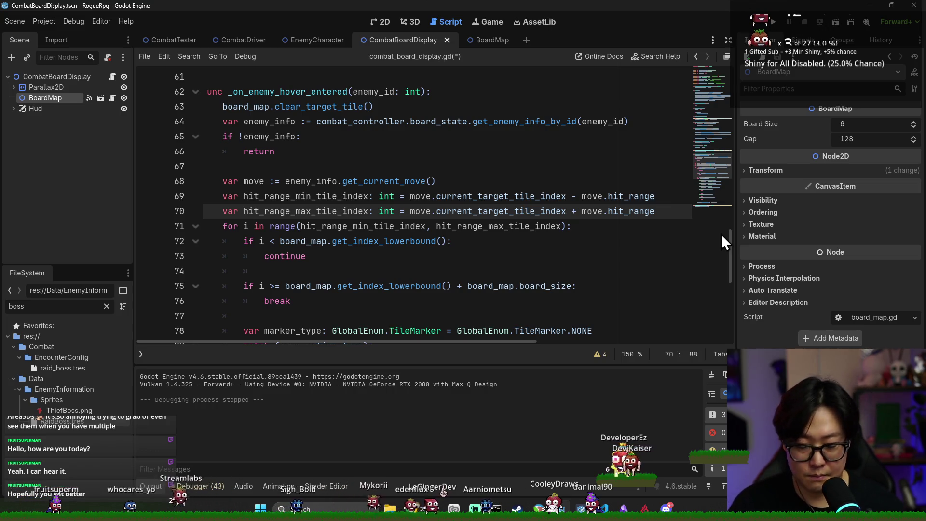
{"action": "type", "text": "+1"}
{"action": "key", "text": "ctrl+s"}
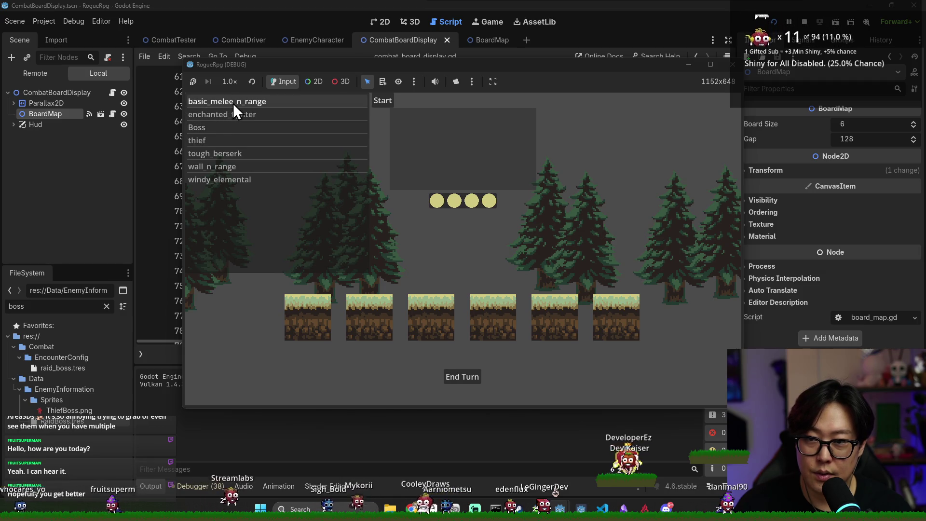
Start basic_melee_n_range, then relaunch and start combat against the 400 HP Boss.
{"action": "left_click", "coordinate": [233, 103]}
{"action": "left_click", "coordinate": [383, 101]}
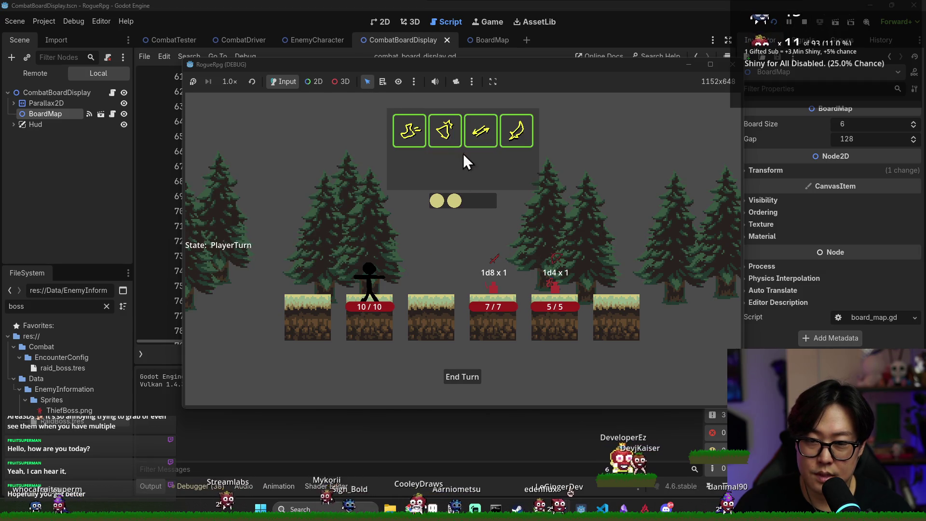
{"action": "left_click", "coordinate": [777, 25]}
{"action": "left_click", "coordinate": [776, 24]}
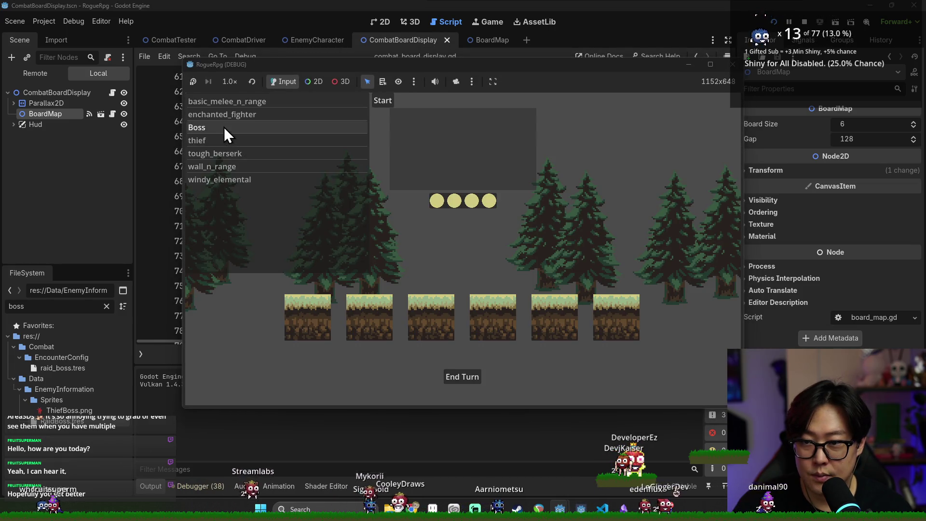
{"action": "left_click", "coordinate": [224, 127]}
{"action": "left_click", "coordinate": [391, 103]}
End the turn four times to watch the enemy act, then stop the game with F8.
{"action": "left_click", "coordinate": [477, 379]}
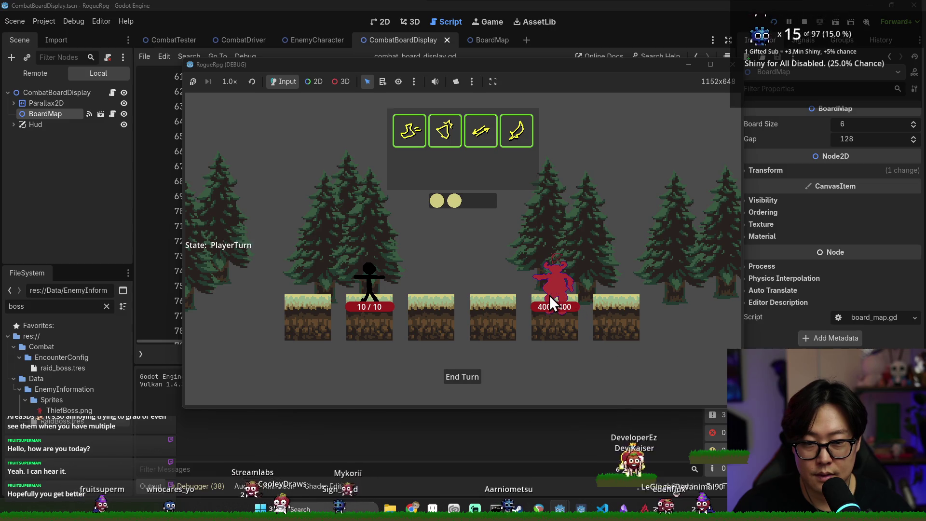
{"action": "left_click", "coordinate": [462, 375]}
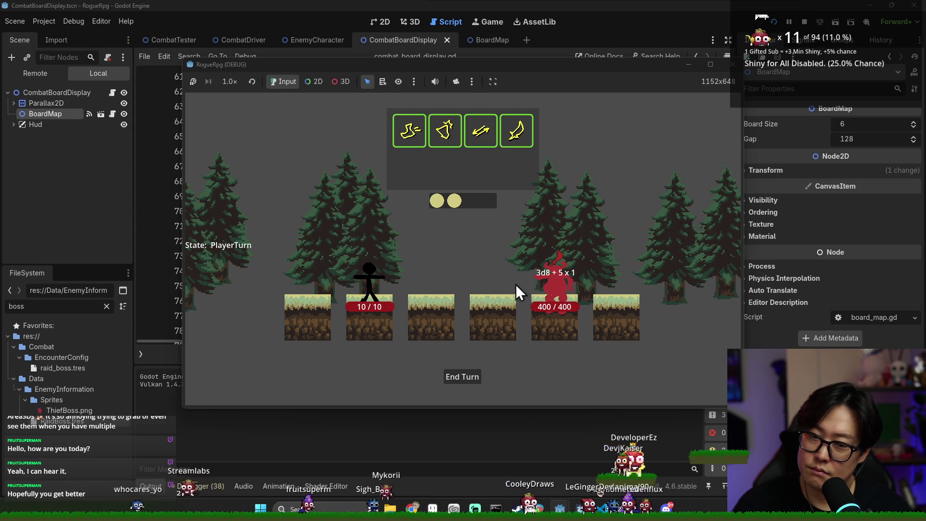
{"action": "left_click", "coordinate": [479, 375]}
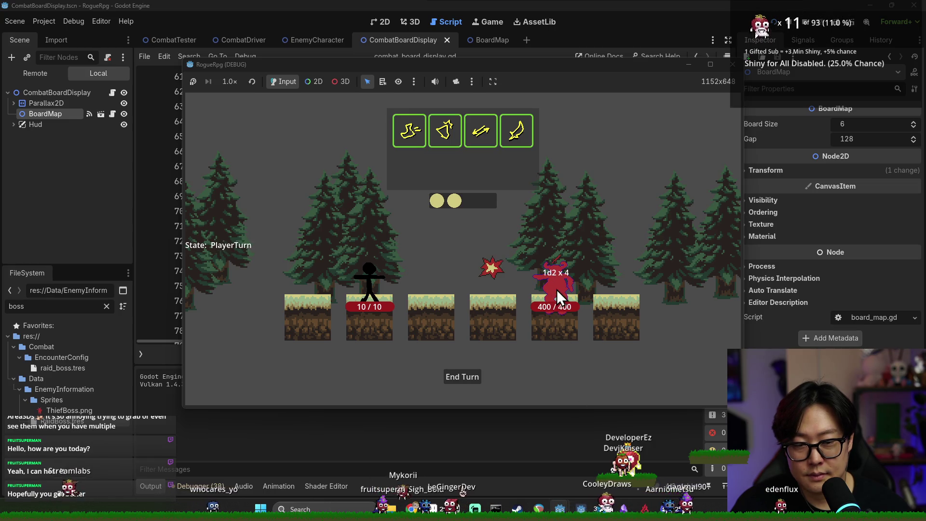
{"action": "left_click", "coordinate": [463, 377]}
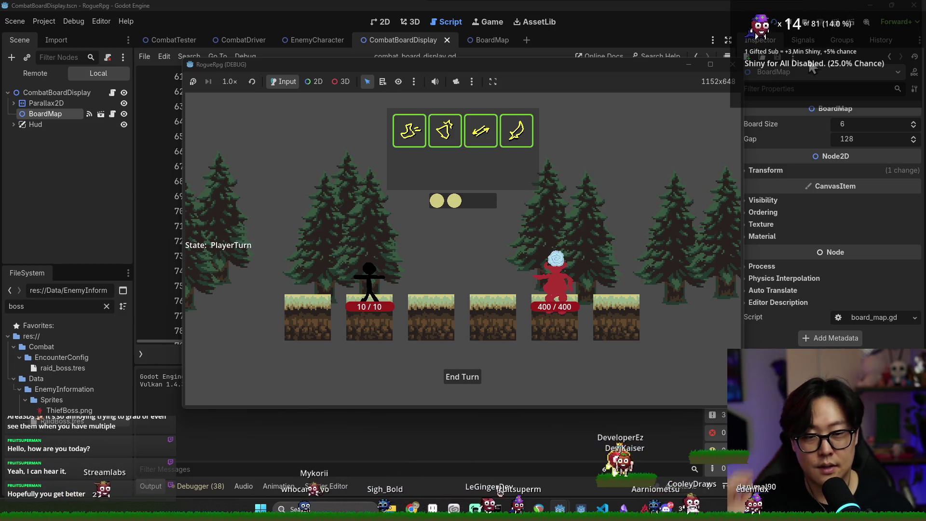
{"action": "key", "text": "F8"}
Save the current script edits in Godot.
{"action": "key", "text": "ctrl+s"}
{"action": "key", "text": "ctrl+s"}
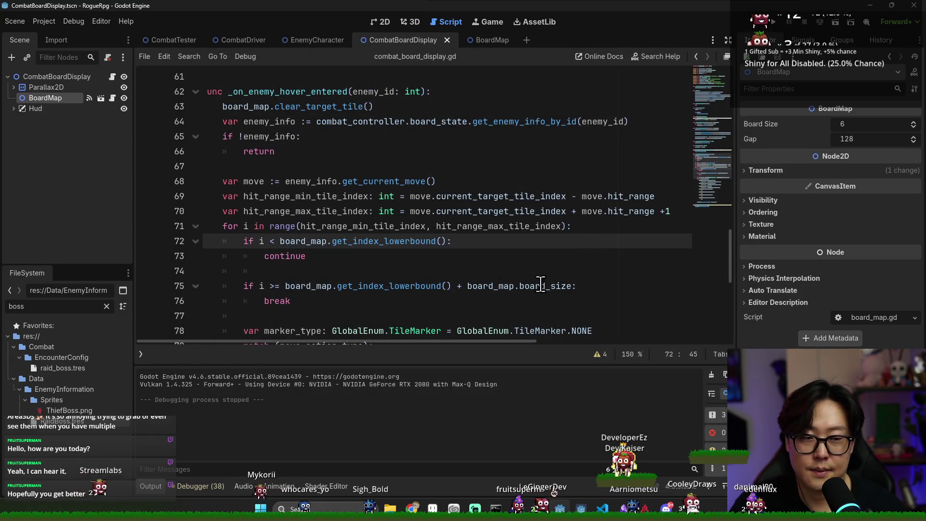
{"action": "scroll", "coordinate": [347, 192], "scroll_direction": "down", "scroll_amount": 1}
{"action": "left_click", "coordinate": [347, 195]}
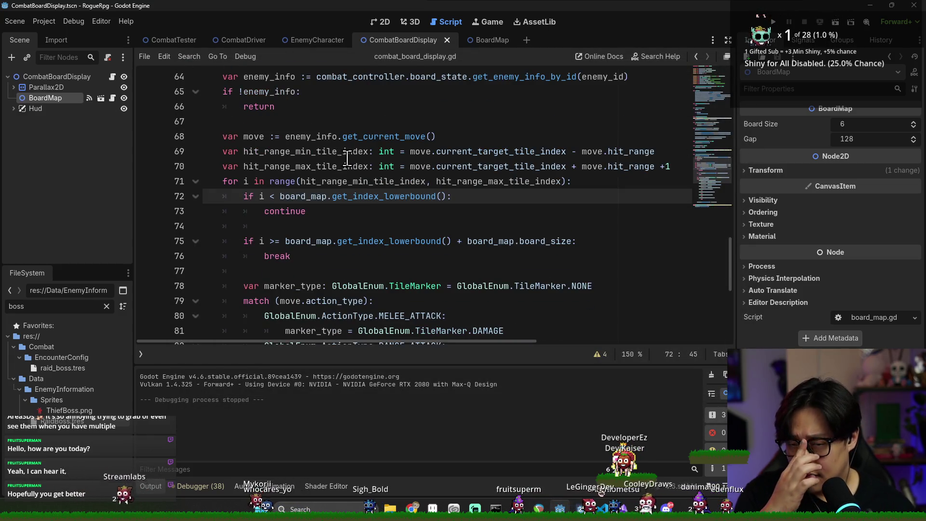
{"action": "scroll", "coordinate": [238, 138], "scroll_direction": "up", "scroll_amount": 2}
{"action": "scroll", "coordinate": [238, 138], "scroll_direction": "up", "scroll_amount": 2}
{"action": "key", "text": "ctrl+s"}
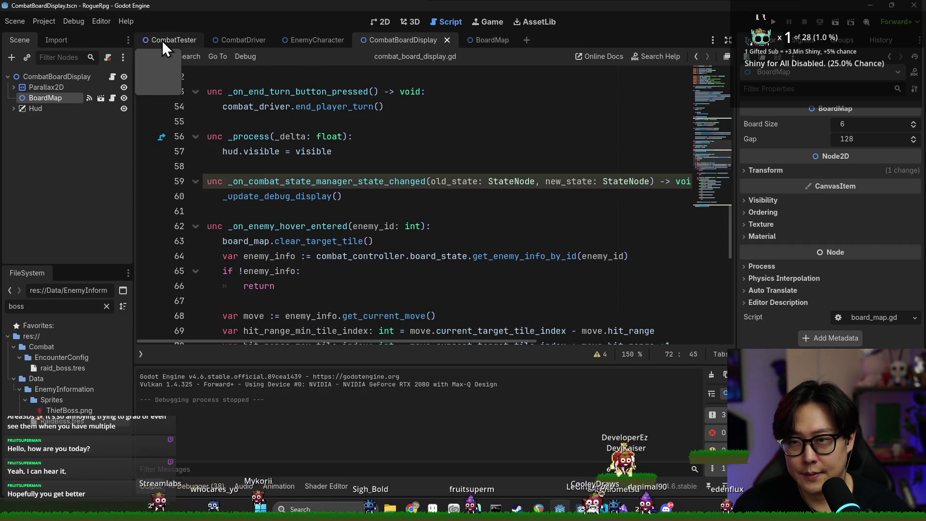
Open GitHub issue #37 'Enemy AI Range / Target indicator??' and select its number.
{"action": "key", "text": "alt+Tab"}
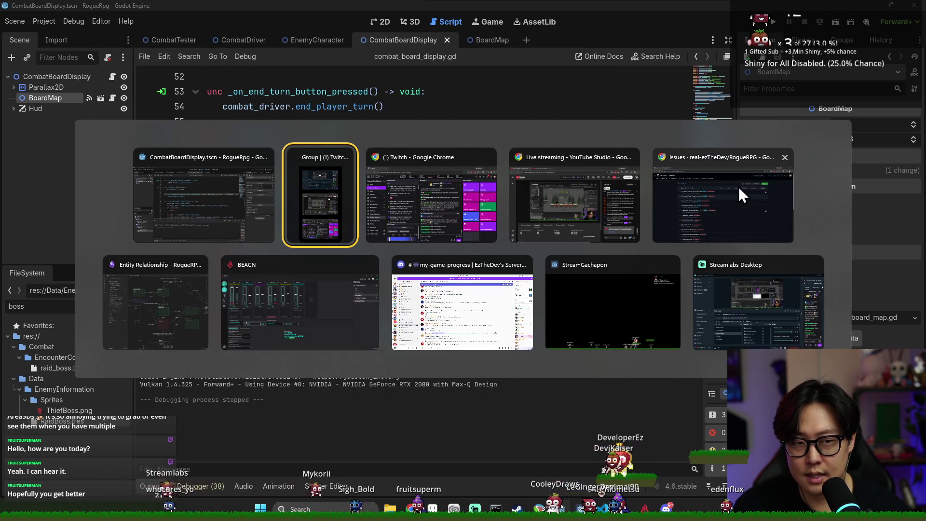
{"action": "left_click", "coordinate": [739, 187]}
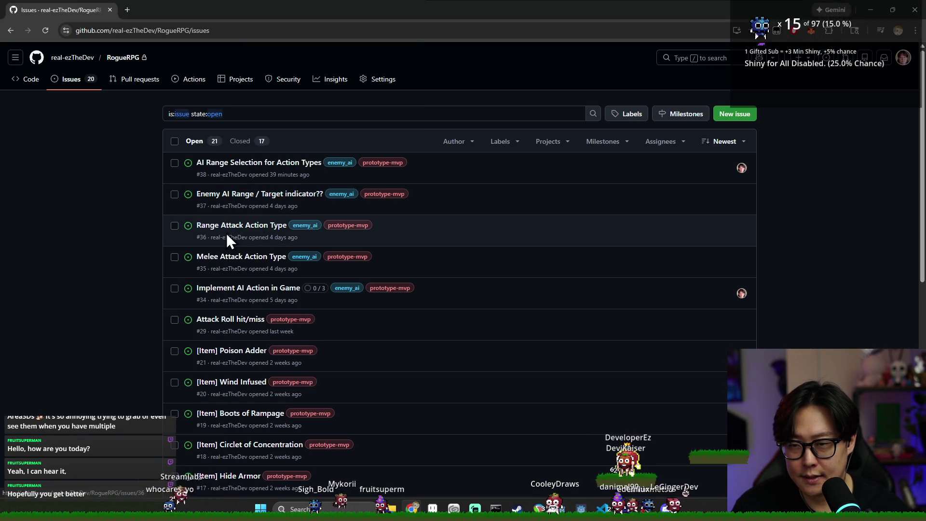
{"action": "left_click", "coordinate": [234, 195]}
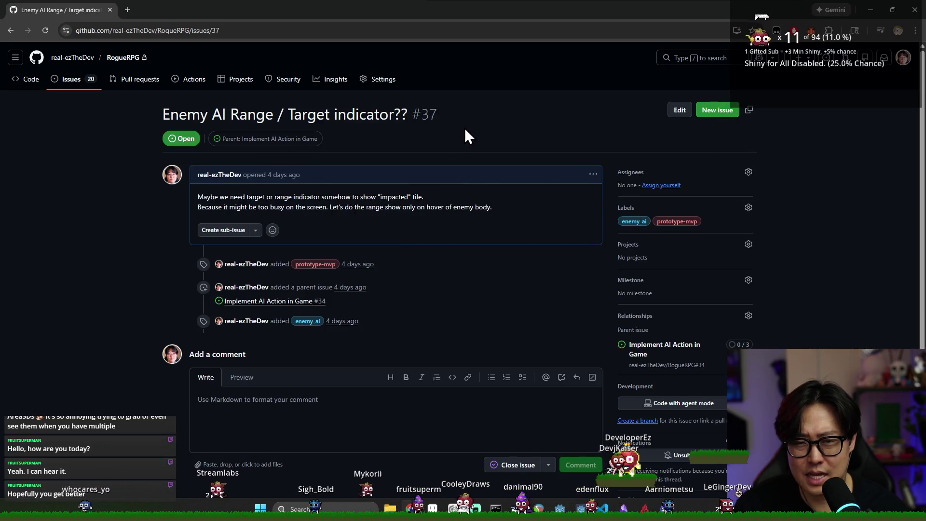
{"action": "left_click_drag", "start_coordinate": [414, 114], "coordinate": [440, 118]}
Launch Windows PowerShell and move its window down and to the right beside the issue page.
{"action": "key", "text": "alt+Tab"}
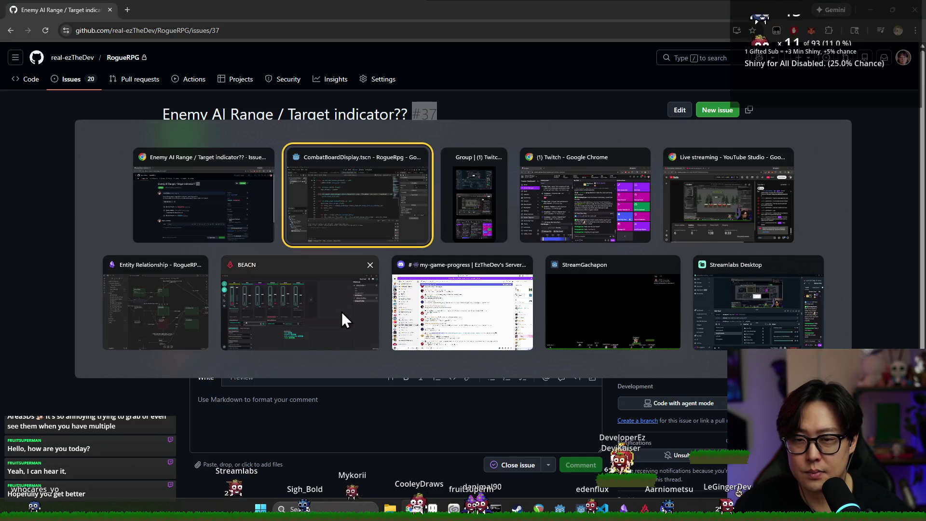
{"action": "key", "text": "super"}
{"action": "type", "text": "power"}
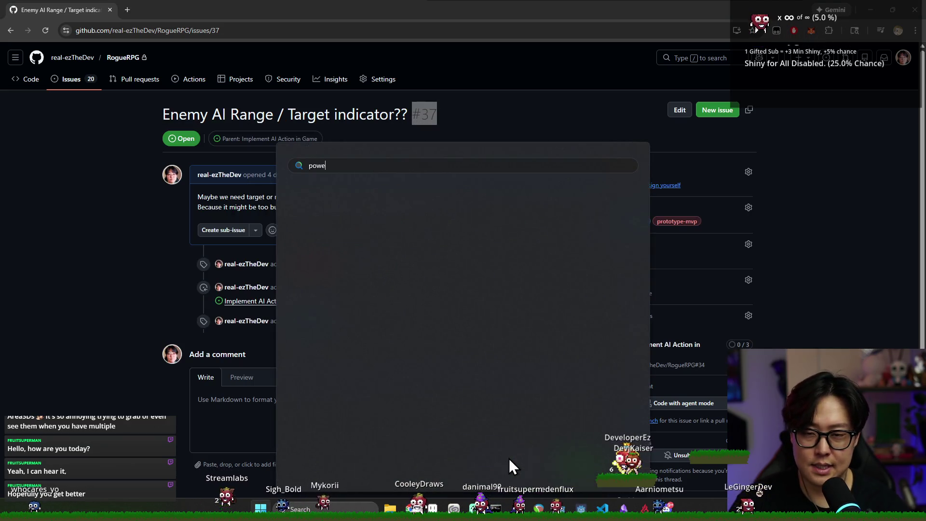
{"action": "key", "text": "Return"}
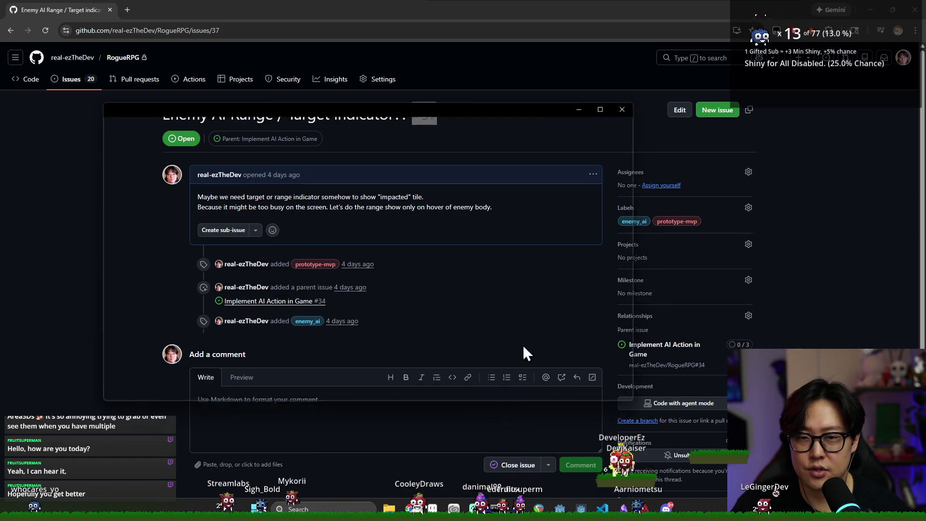
{"action": "left_click", "coordinate": [430, 96]}
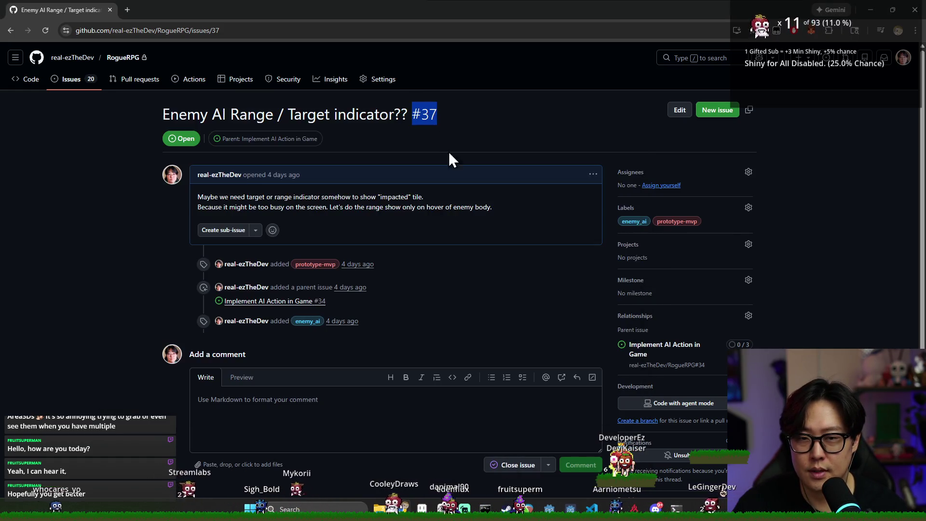
{"action": "key", "text": "alt+Tab"}
{"action": "left_click_drag", "start_coordinate": [398, 118], "coordinate": [564, 130]}
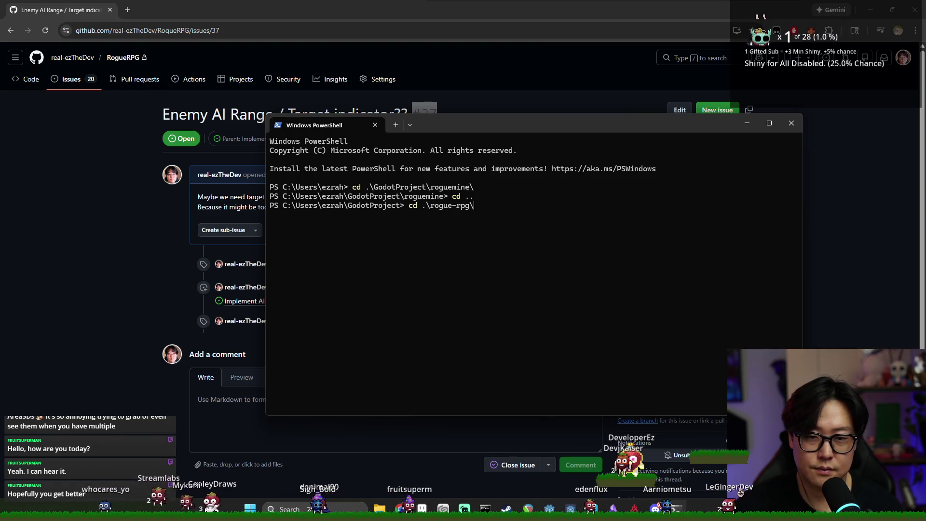
Check git status, stage all changes with git add *, and start a commit.
{"action": "key", "text": "Return"}
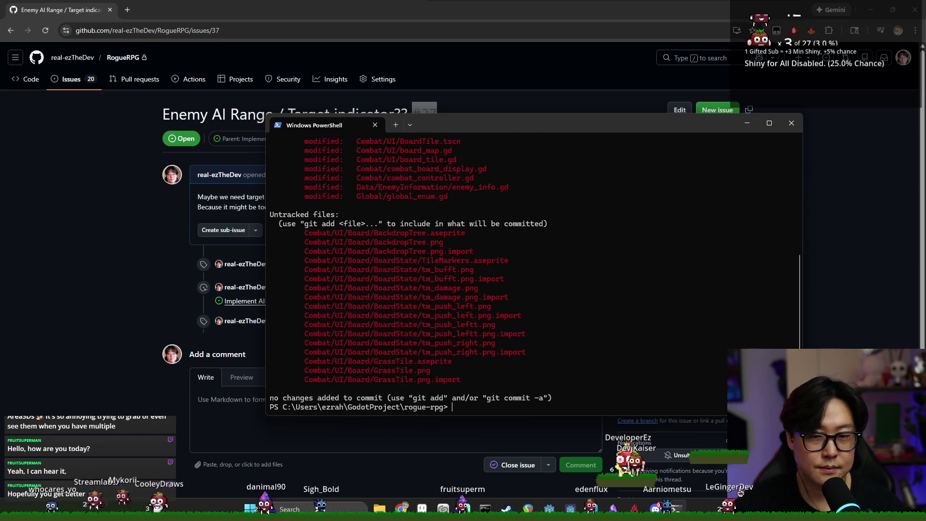
{"action": "key", "text": "Return"}
{"action": "type", "text": "git commit"}
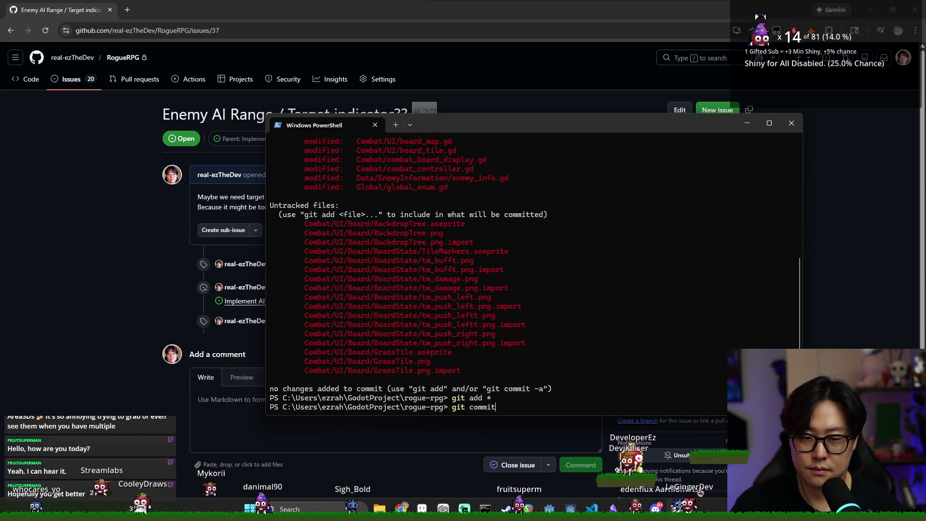
{"action": "key", "text": "Return"}
{"action": "key", "text": "i"}
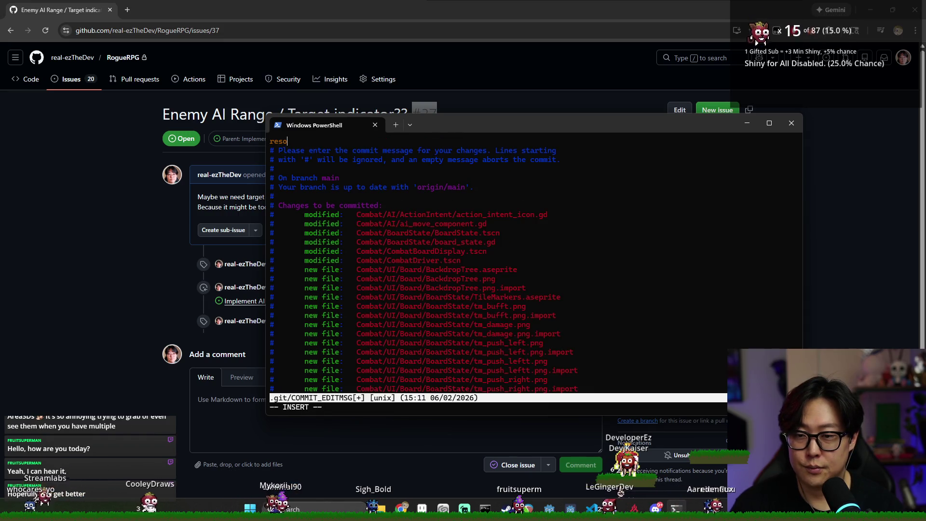
Write a commit message resolving #37's enemy-hover tile indicator, save it with :wq, and git push.
{"action": "type", "text": "#"}
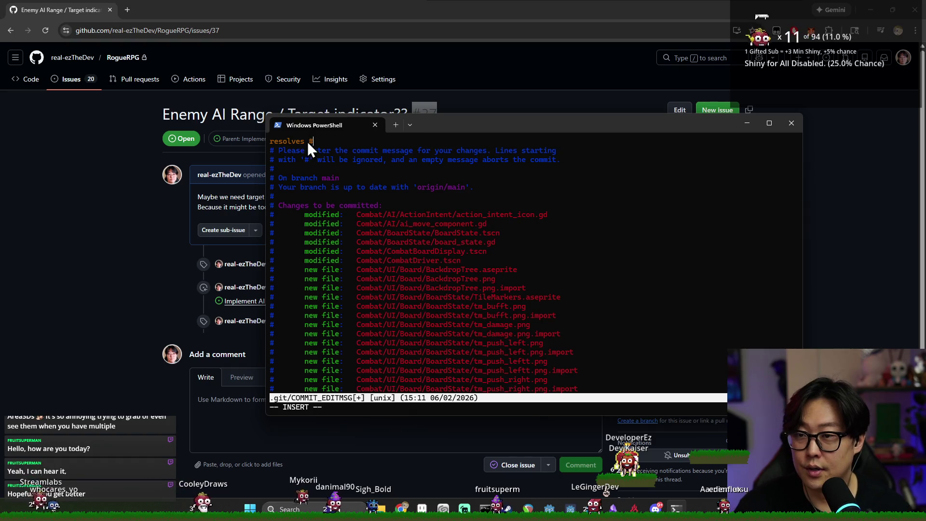
{"action": "type", "text": "37"}
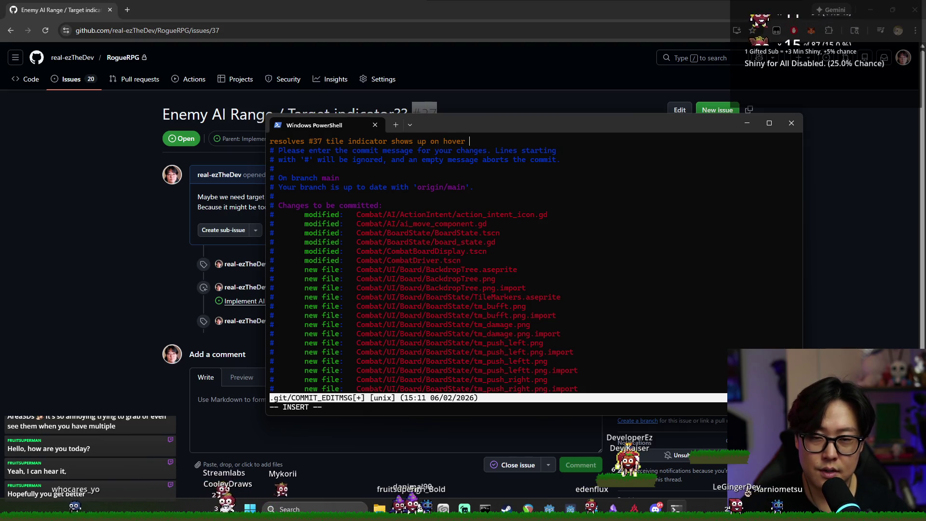
{"action": "type", "text": "my characters base"}
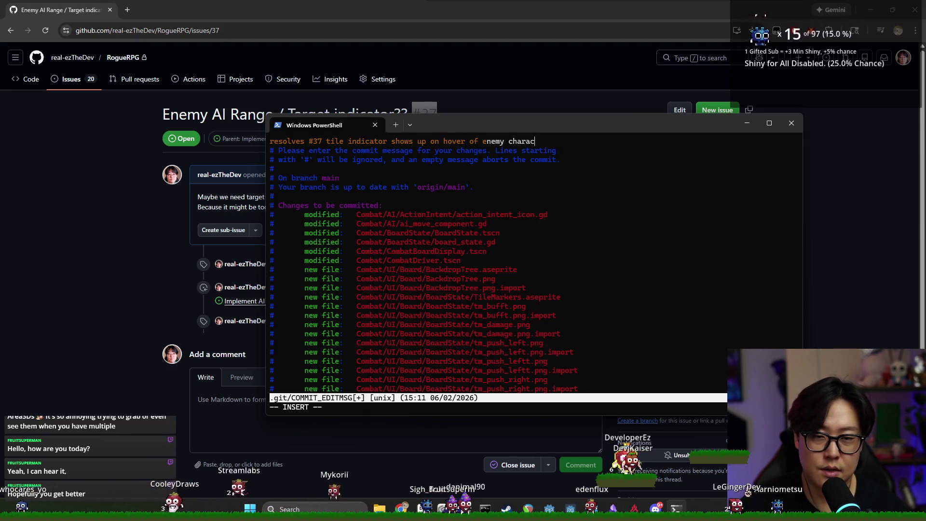
{"action": "type", "text": "d"}
{"action": "key", "text": "Return"}
{"action": "type", "text": "on the a"}
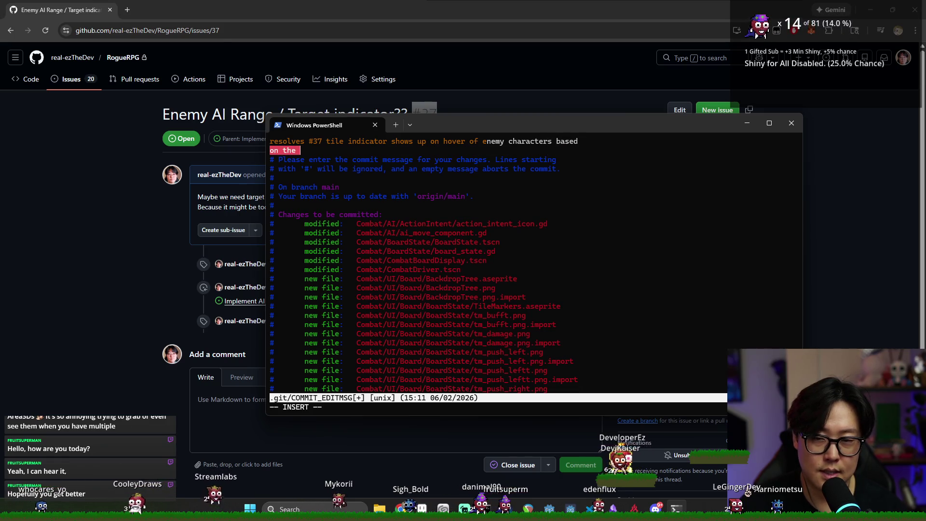
{"action": "type", "text": "ction type."}
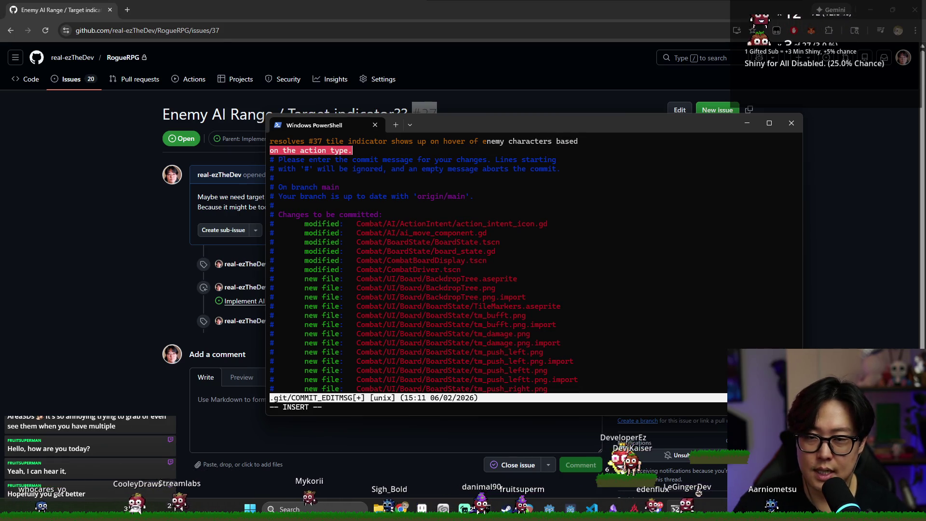
{"action": "key", "text": "Escape"}
{"action": "type", "text": ":wq"}
{"action": "key", "text": "Return"}
{"action": "type", "text": "g"}
{"action": "type", "text": "h"}
{"action": "key", "text": "Return"}
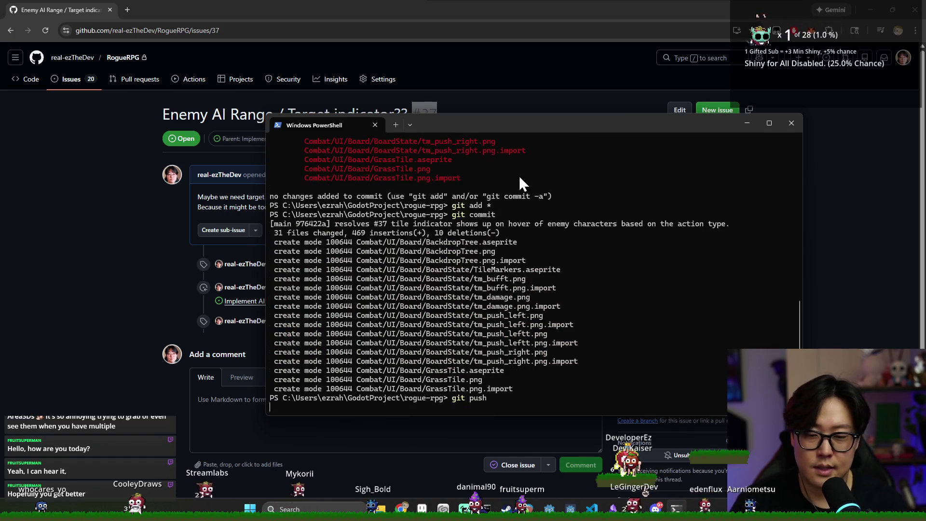
{"action": "left_click", "coordinate": [124, 271]}
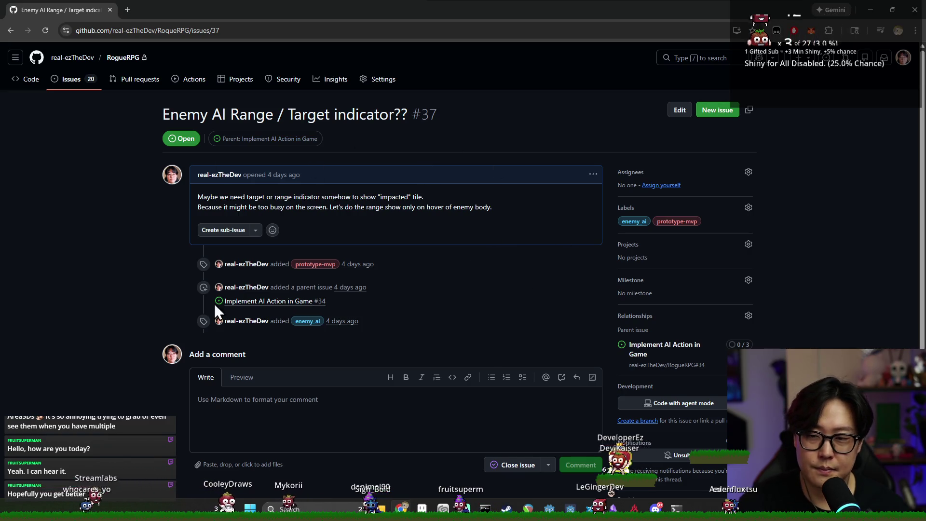
Confirm the issue list shows 20 open and 18 closed, then return to the Godot editor.
{"action": "left_click", "coordinate": [74, 81]}
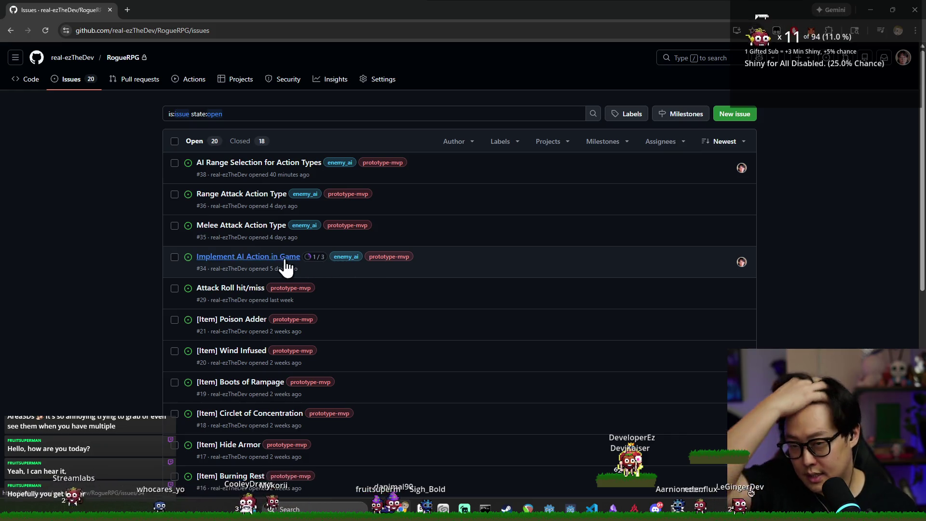
{"action": "key", "text": "alt+Tab"}
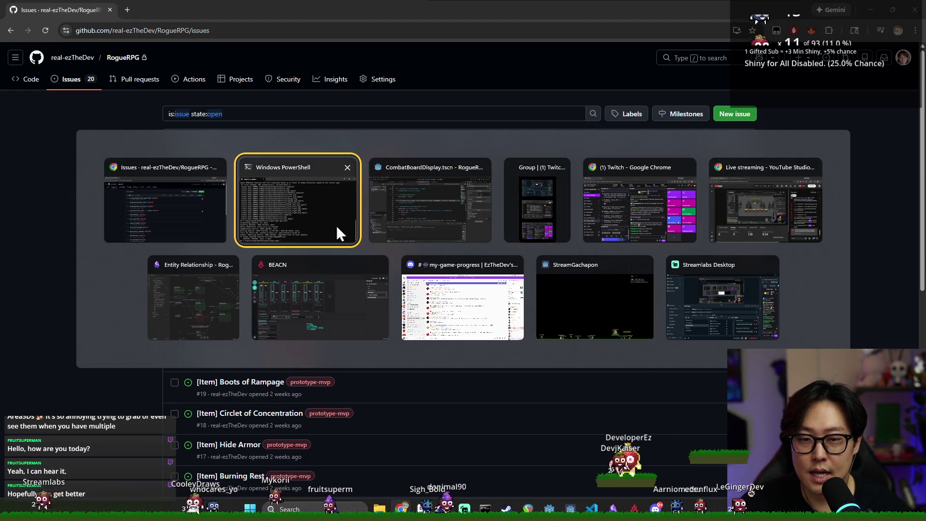
{"action": "left_click", "coordinate": [318, 220]}
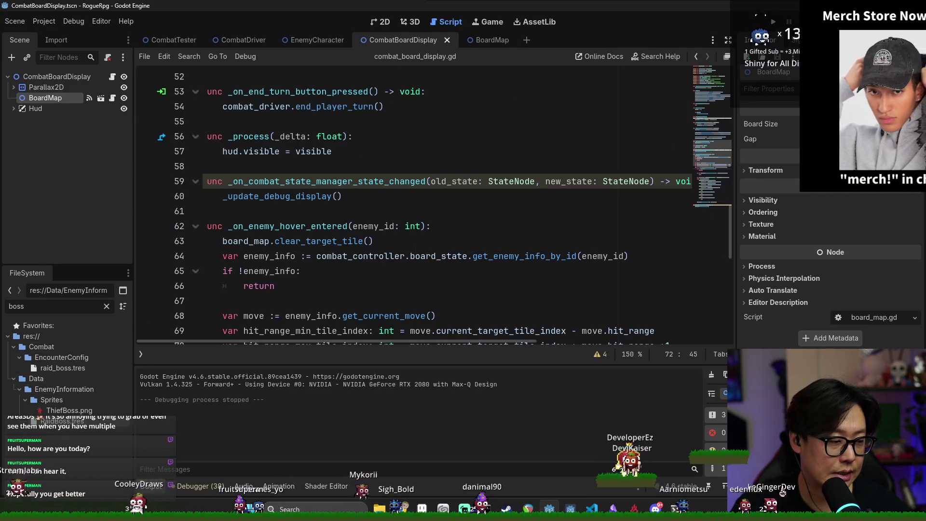
Save, then close the BoardMap, CombatBoardDisplay and CombatTester tabs.
{"action": "left_click", "coordinate": [366, 166]}
{"action": "key", "text": "ctrl+s"}
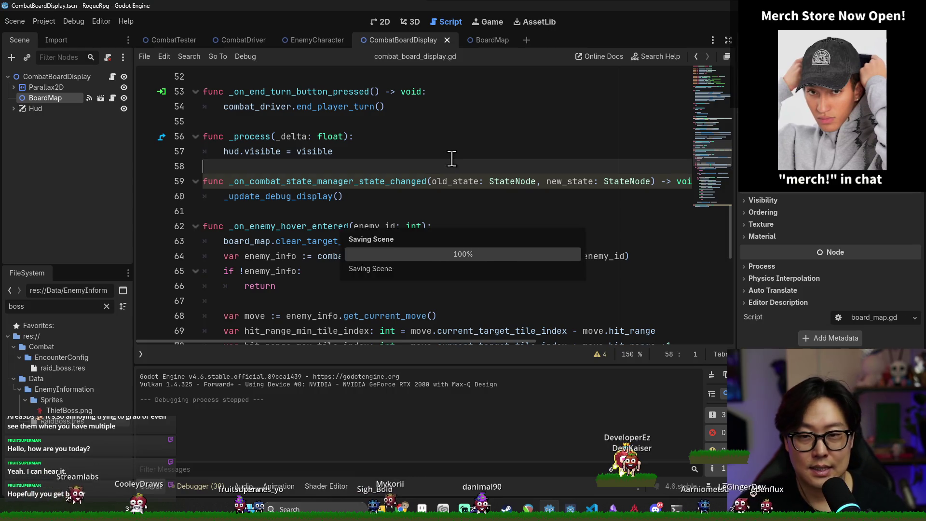
{"action": "left_click", "coordinate": [501, 41]}
{"action": "left_click", "coordinate": [507, 44]}
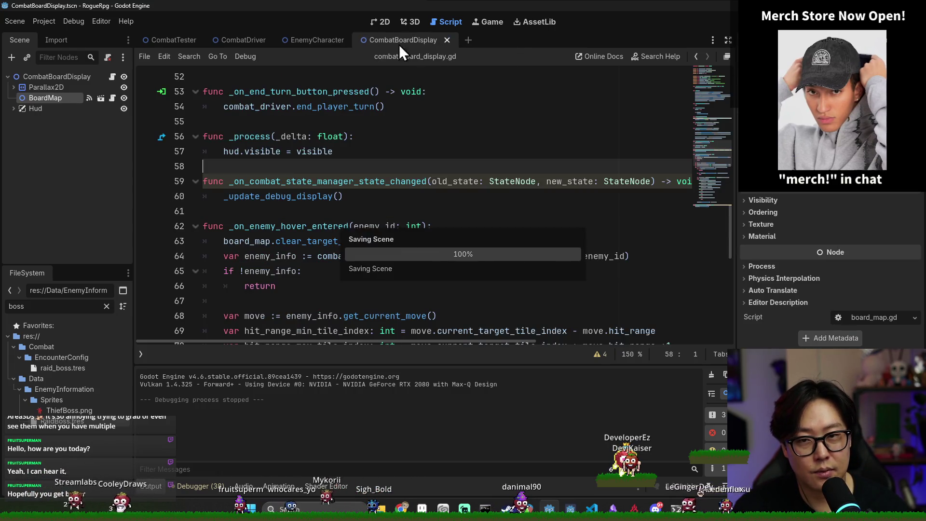
{"action": "left_click", "coordinate": [305, 39]}
{"action": "left_click", "coordinate": [381, 42]}
{"action": "left_click", "coordinate": [447, 40]}
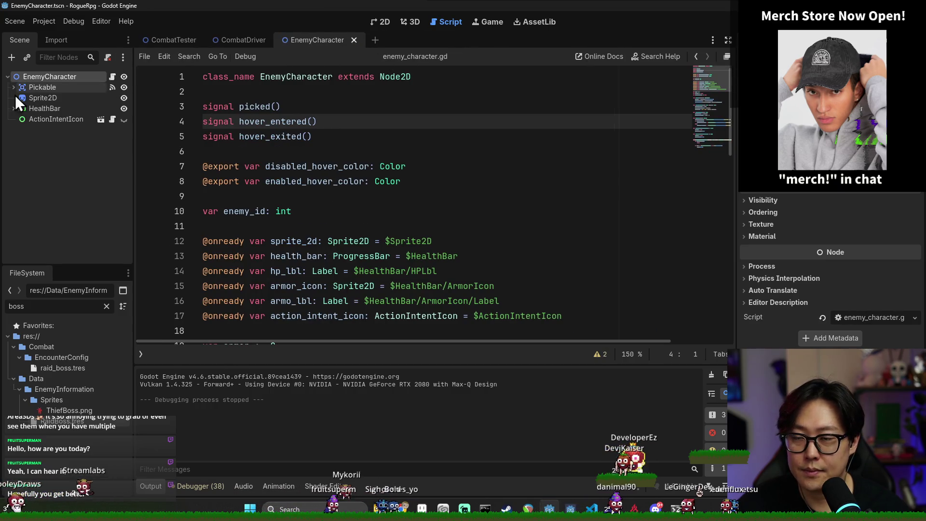
{"action": "left_click", "coordinate": [173, 42]}
{"action": "left_click", "coordinate": [109, 89]}
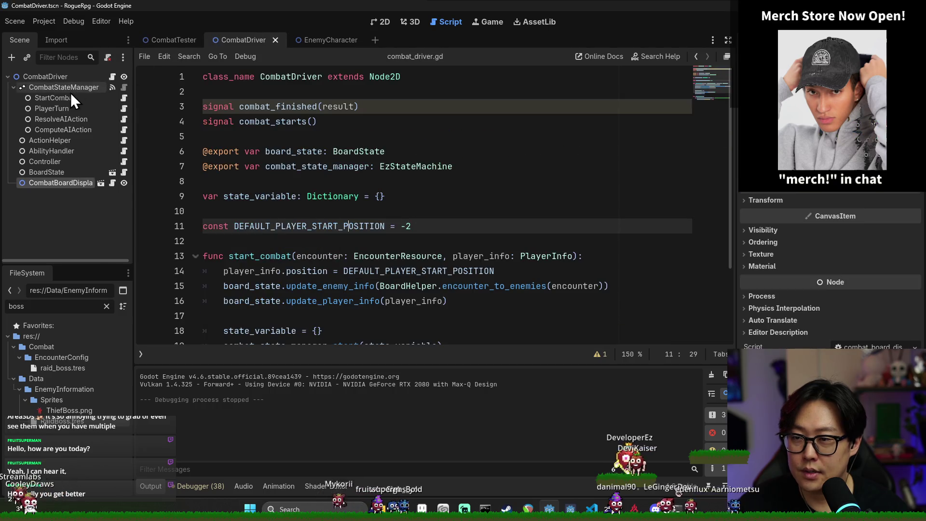
{"action": "left_click", "coordinate": [201, 42]}
{"action": "left_click", "coordinate": [207, 39]}
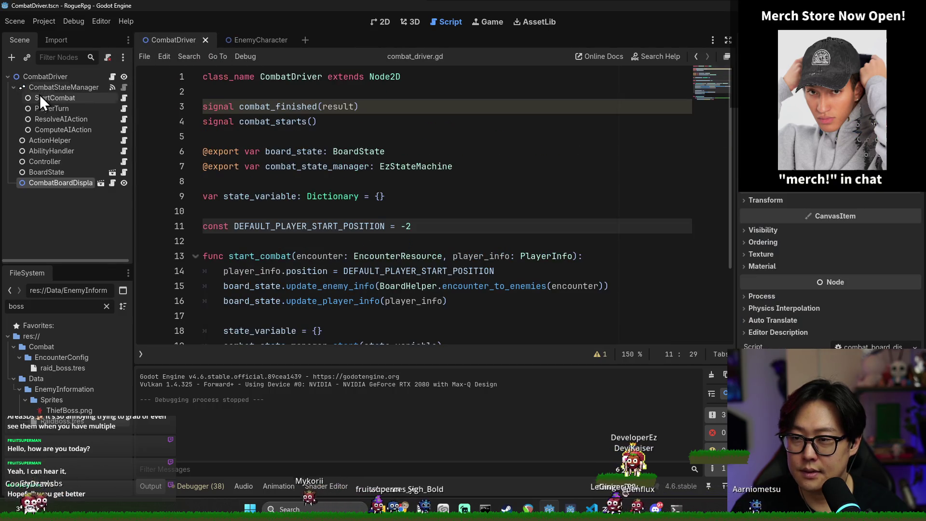
Open the ResolveAIAction state's script and review the on_enter code around hide_action_intent().
{"action": "left_click", "coordinate": [62, 120]}
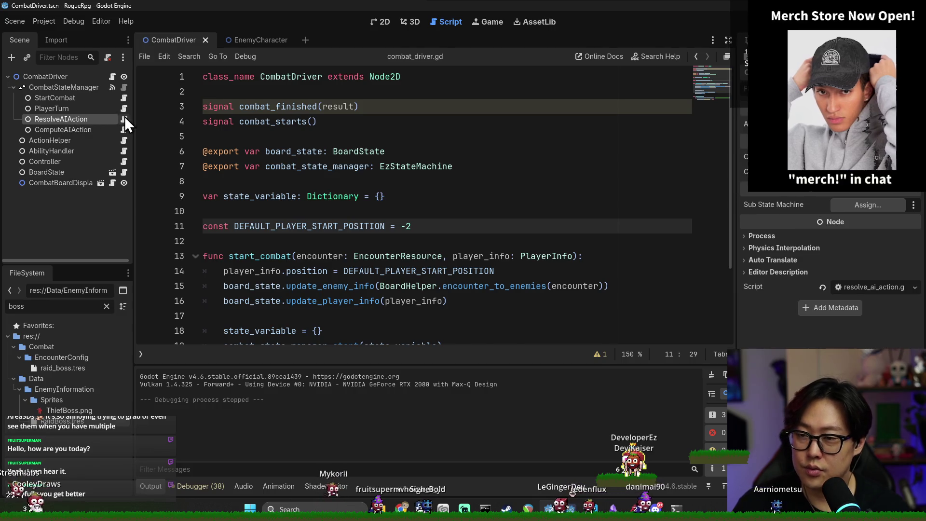
{"action": "left_click", "coordinate": [124, 119]}
{"action": "scroll", "coordinate": [369, 212], "scroll_direction": "down", "scroll_amount": 2}
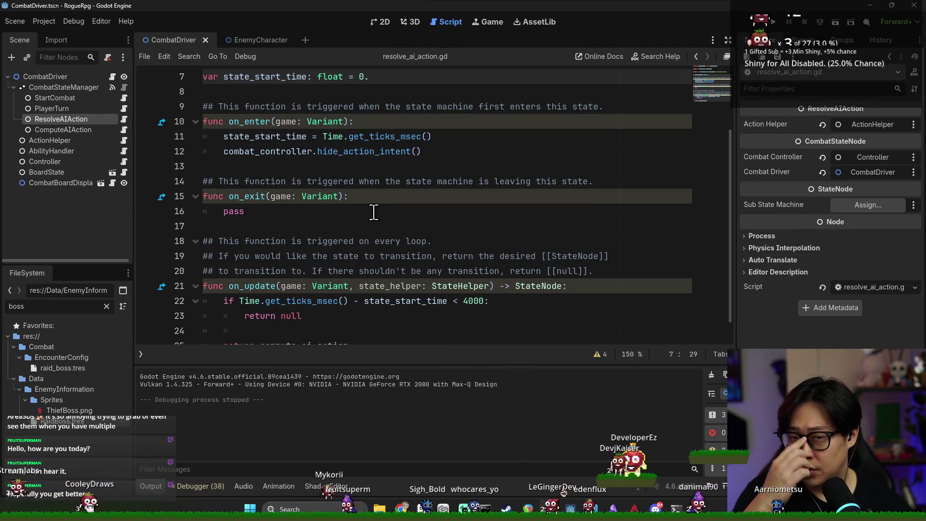
{"action": "scroll", "coordinate": [362, 179], "scroll_direction": "down", "scroll_amount": 1}
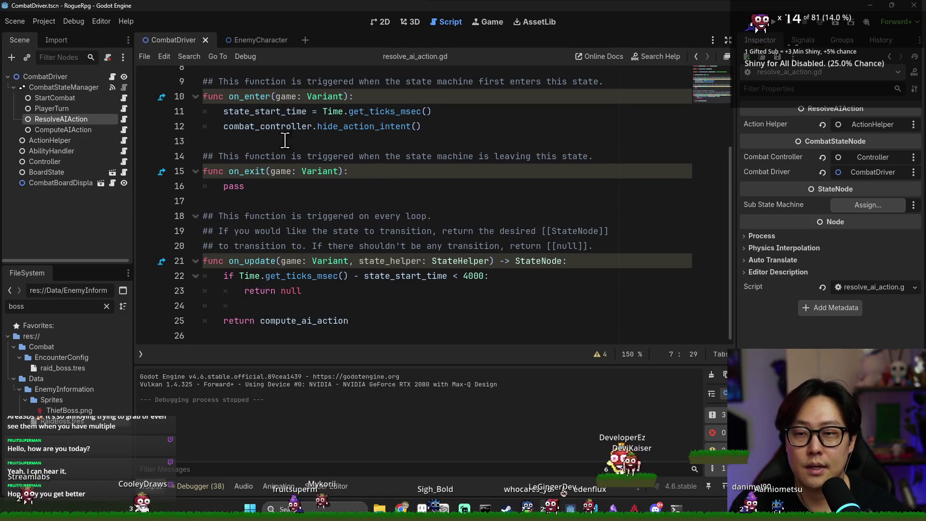
{"action": "double_click", "coordinate": [308, 127]}
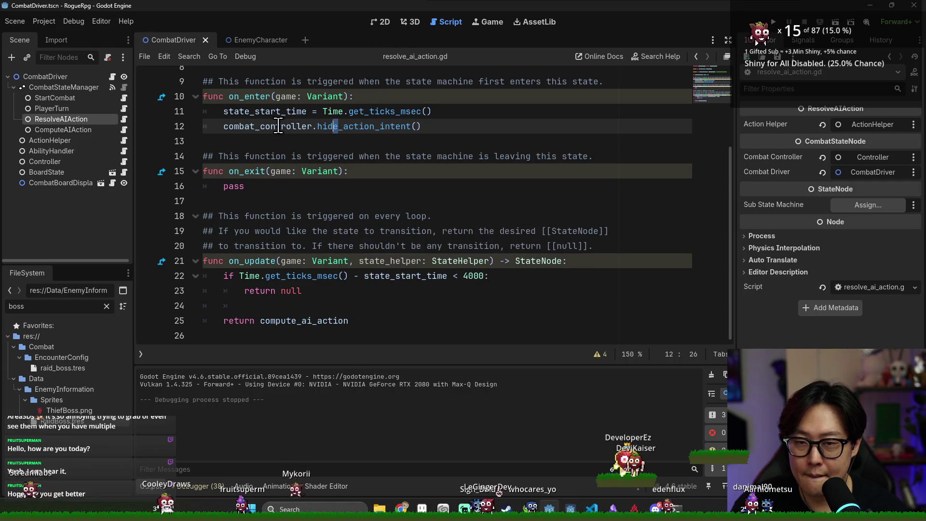
{"action": "double_click", "coordinate": [337, 126]}
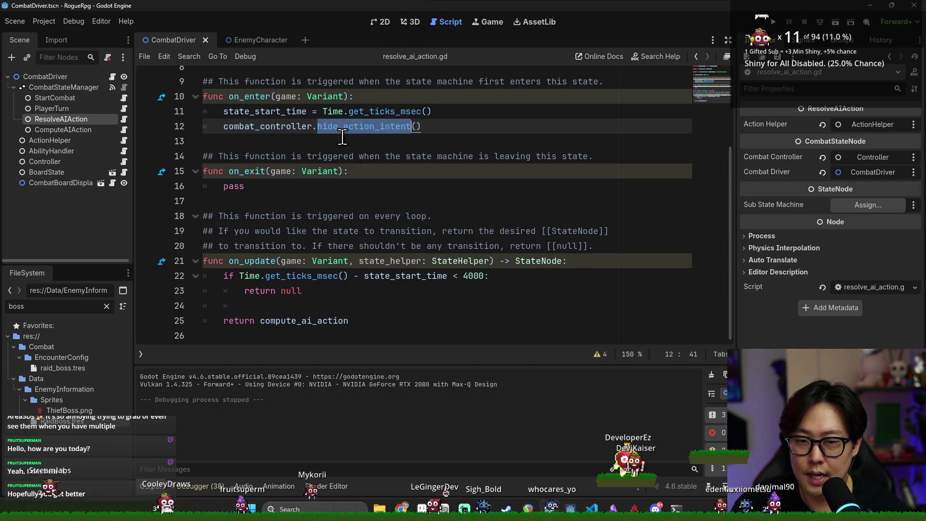
{"action": "scroll", "coordinate": [337, 137], "scroll_direction": "up", "scroll_amount": 1}
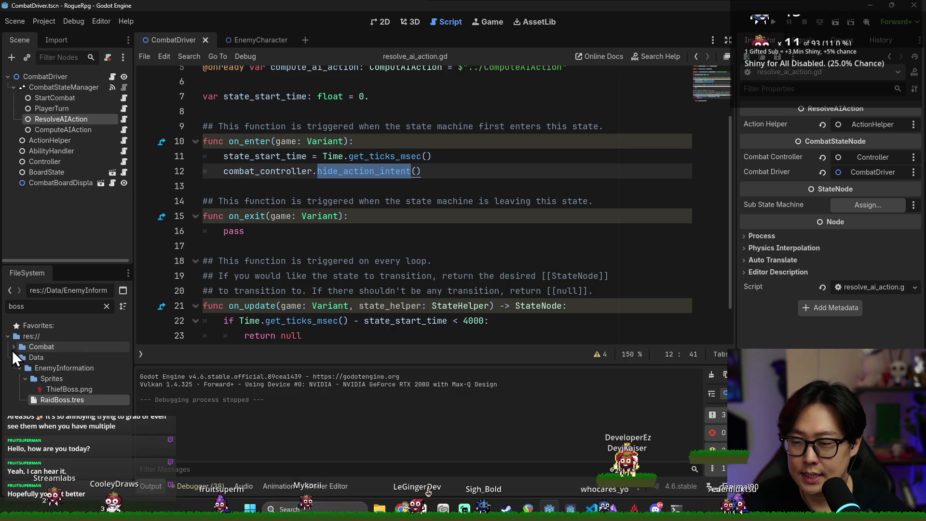
{"action": "scroll", "coordinate": [276, 297], "scroll_direction": "down", "scroll_amount": 1}
{"action": "double_click", "coordinate": [273, 291]}
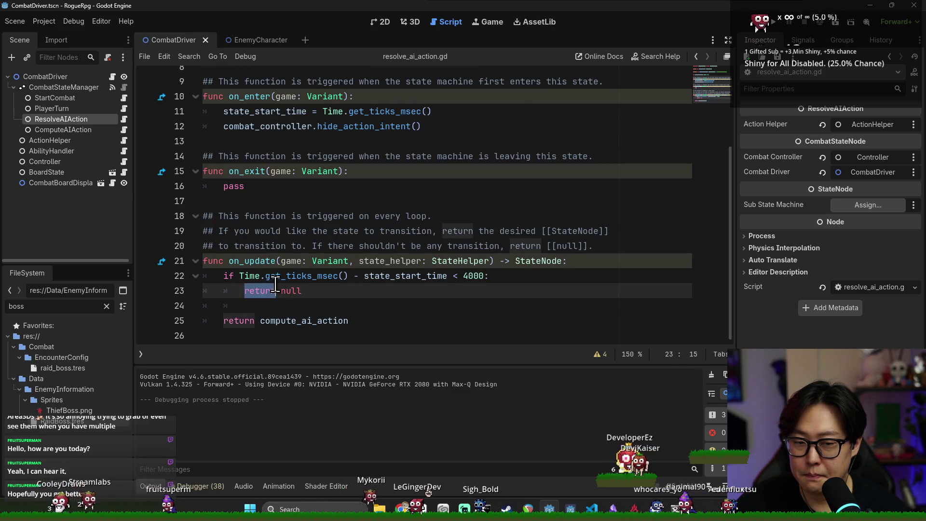
{"action": "double_click", "coordinate": [294, 276]}
{"action": "double_click", "coordinate": [259, 126]}
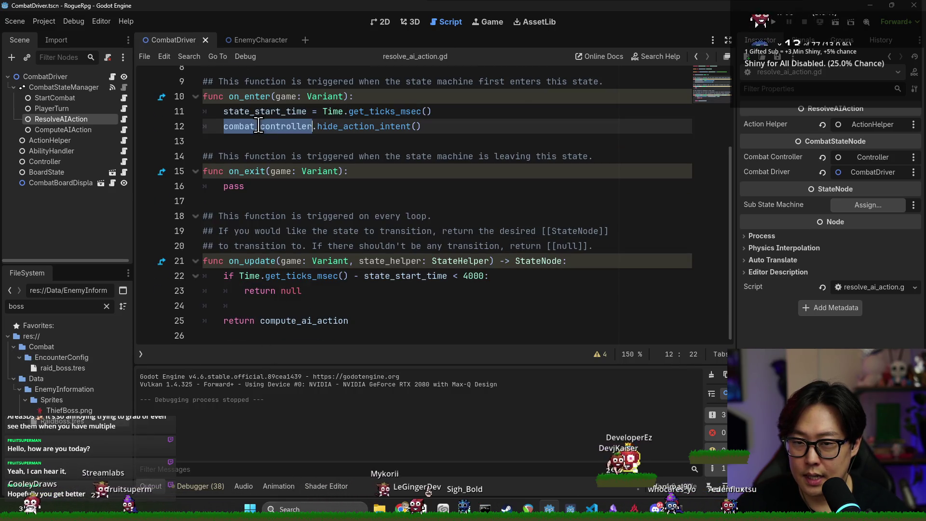
{"action": "double_click", "coordinate": [364, 127]}
Add combat_controller.start_enemy_action_sequence() on a new line after hide_action_intent().
{"action": "left_click", "coordinate": [462, 127]}
{"action": "key", "text": "Return"}
{"action": "type", "text": "combat_controller."}
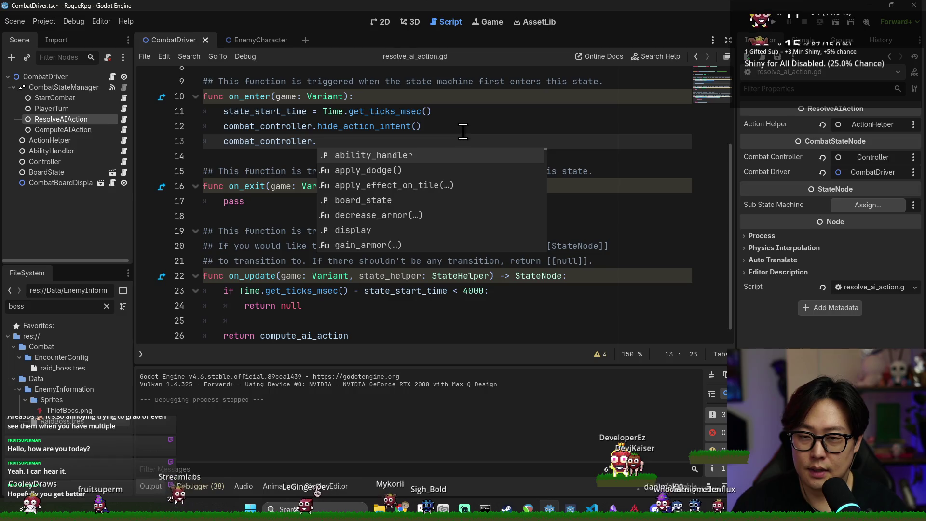
{"action": "type", "text": "start_enemy_act"}
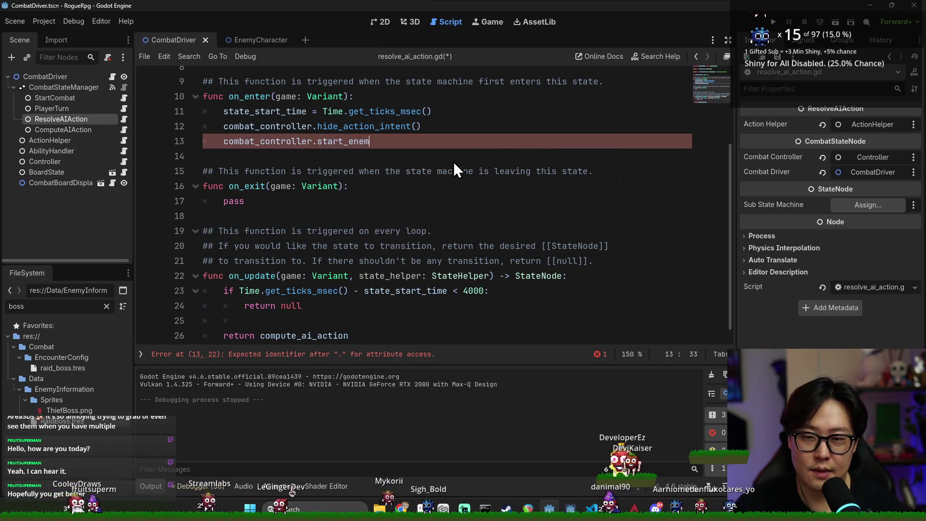
{"action": "type", "text": "ion_Se"}
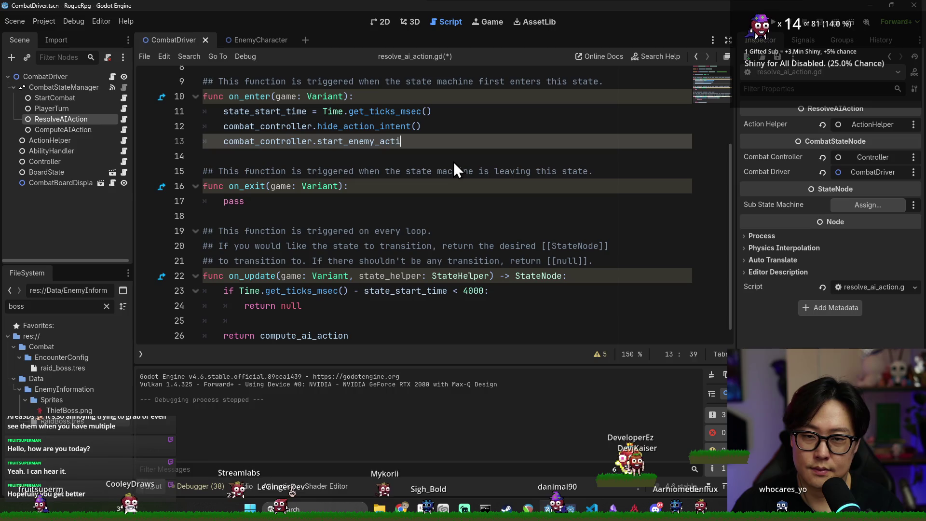
{"action": "key", "text": "BackSpace"}
{"action": "key", "text": "BackSpace"}
{"action": "type", "text": "sequenc("}
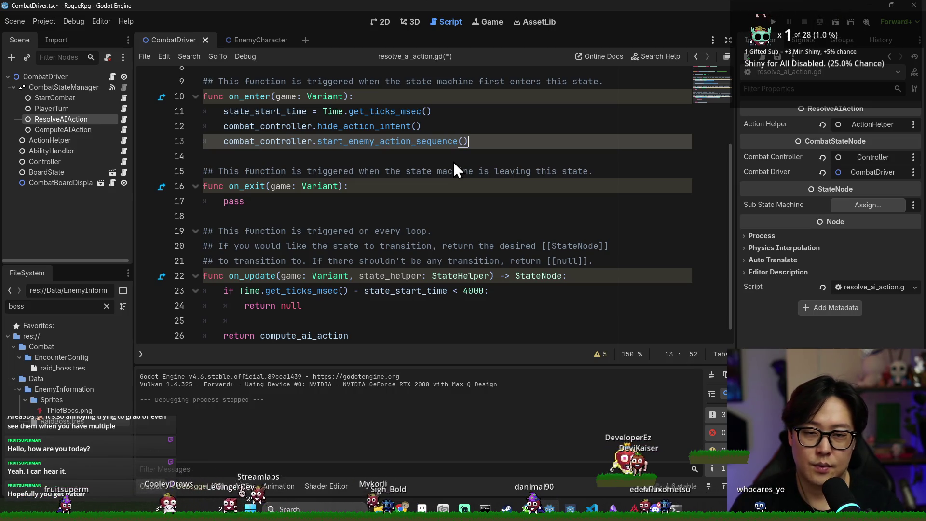
{"action": "double_click", "coordinate": [374, 141]}
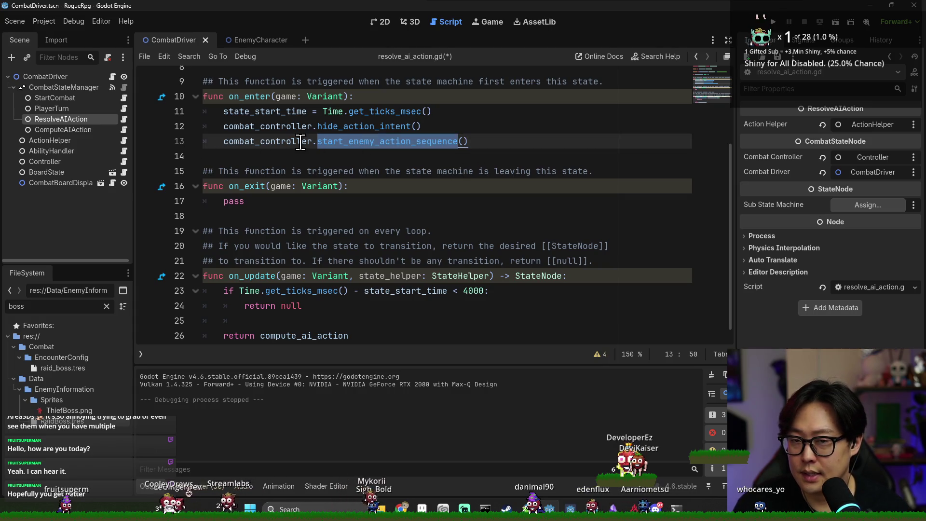
{"action": "scroll", "coordinate": [300, 143], "scroll_direction": "up", "scroll_amount": 3}
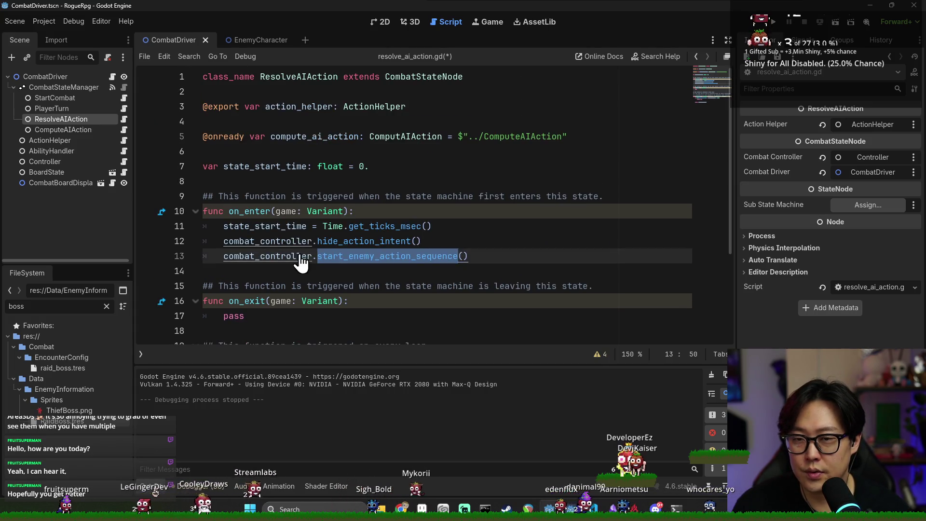
{"action": "left_click", "coordinate": [303, 260], "text": "ctrl"}
{"action": "left_click", "coordinate": [401, 107], "text": "ctrl"}
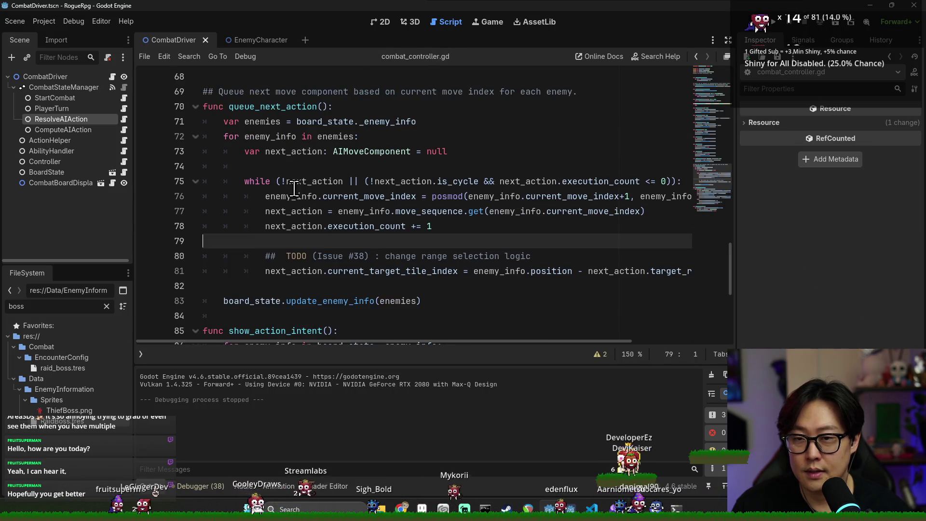
Add a stub function start_enemy_action_sequence() at line 84 of combat_controller.gd.
{"action": "scroll", "coordinate": [272, 303], "scroll_direction": "down", "scroll_amount": 1}
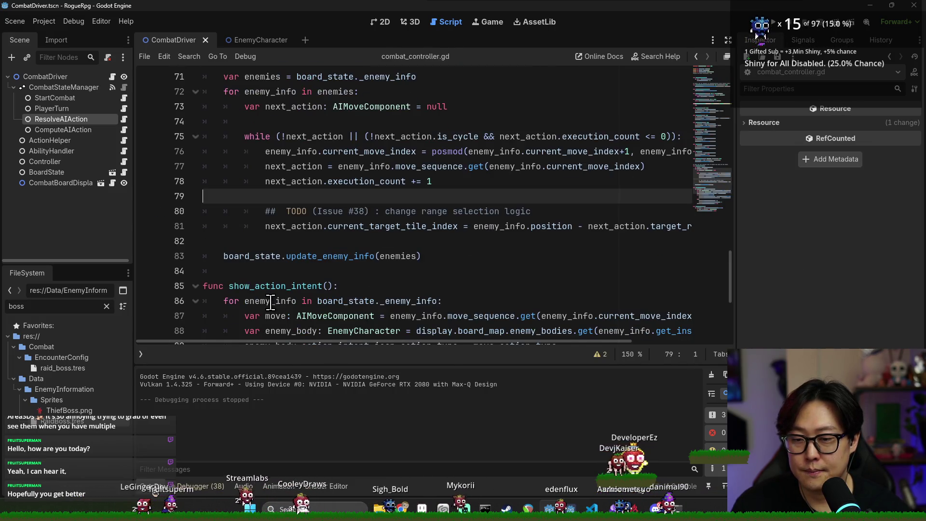
{"action": "left_click", "coordinate": [239, 271]}
{"action": "key", "text": "BackSpace"}
{"action": "type", "text": "func start_enemy_action_sequence()"}
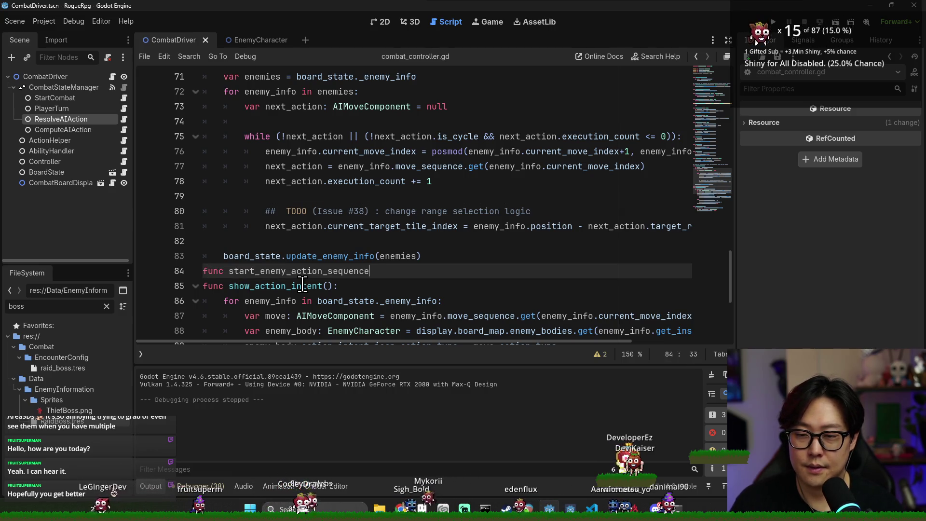
{"action": "type", "text": ";"}
{"action": "key", "text": "Return"}
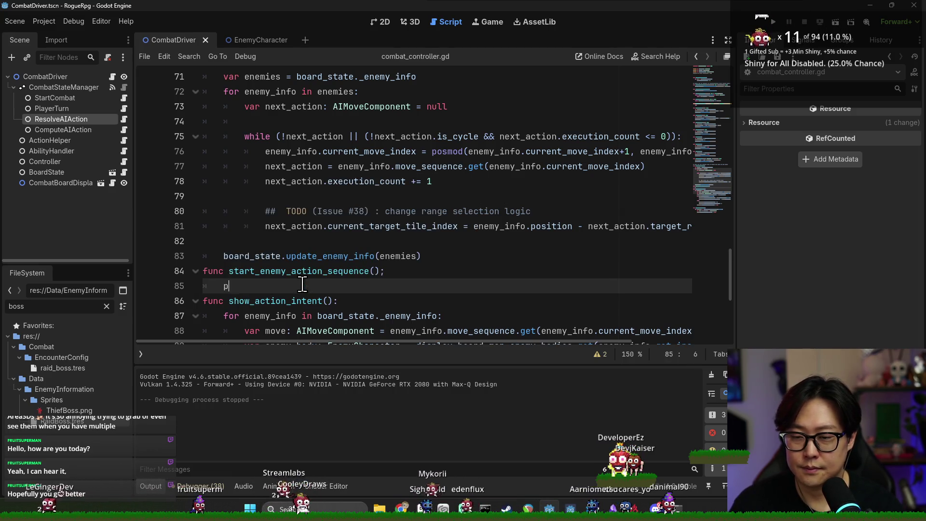
{"action": "left_click", "coordinate": [408, 276]}
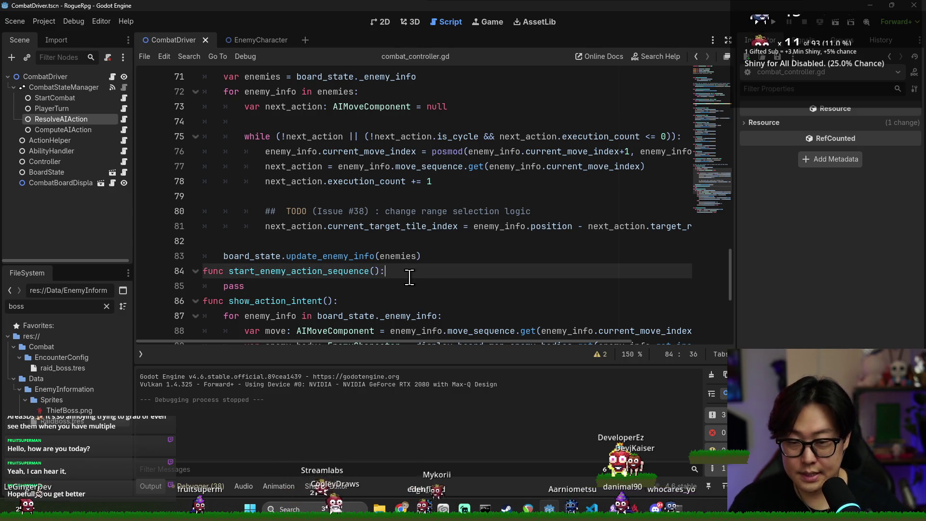
{"action": "key", "text": "Up"}
{"action": "key", "text": "End"}
{"action": "key", "text": "Return"}
{"action": "key", "text": "ctrl+s"}
Delete the extra blank line 7 at the top of the script and save.
{"action": "scroll", "coordinate": [425, 185], "scroll_direction": "up", "scroll_amount": 8}
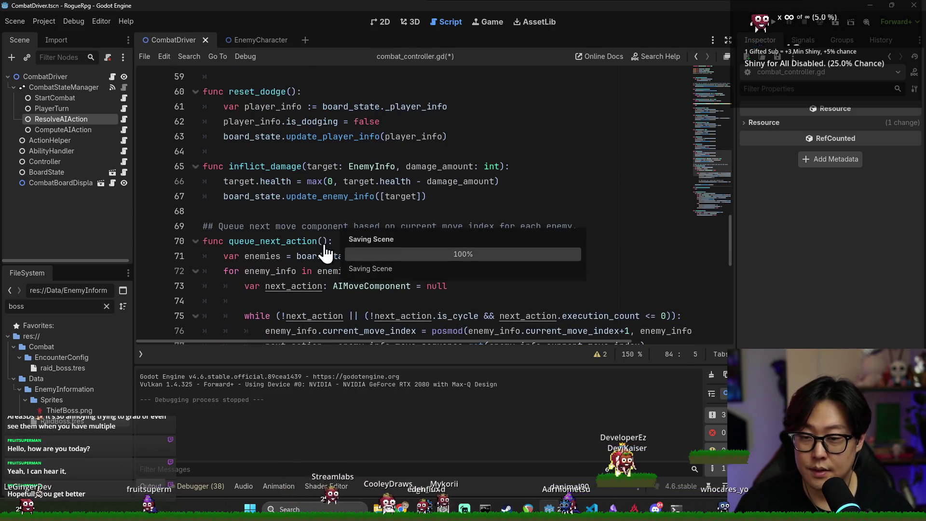
{"action": "scroll", "coordinate": [425, 185], "scroll_direction": "up", "scroll_amount": 12}
{"action": "key", "text": "ctrl+s"}
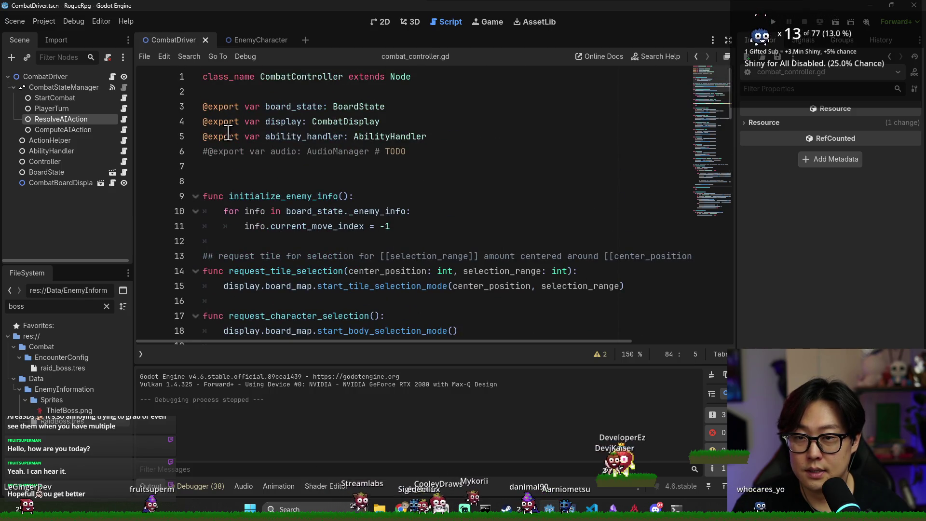
{"action": "left_click", "coordinate": [280, 174]}
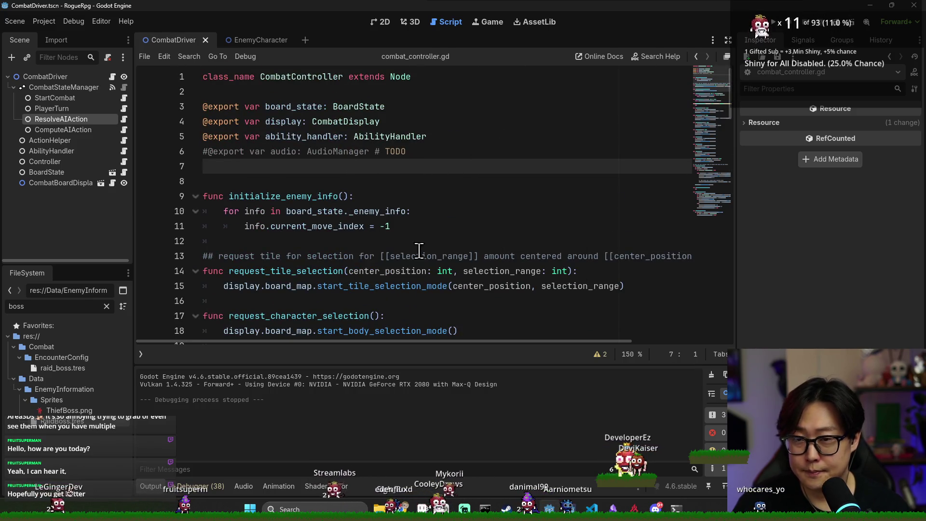
{"action": "key", "text": "BackSpace"}
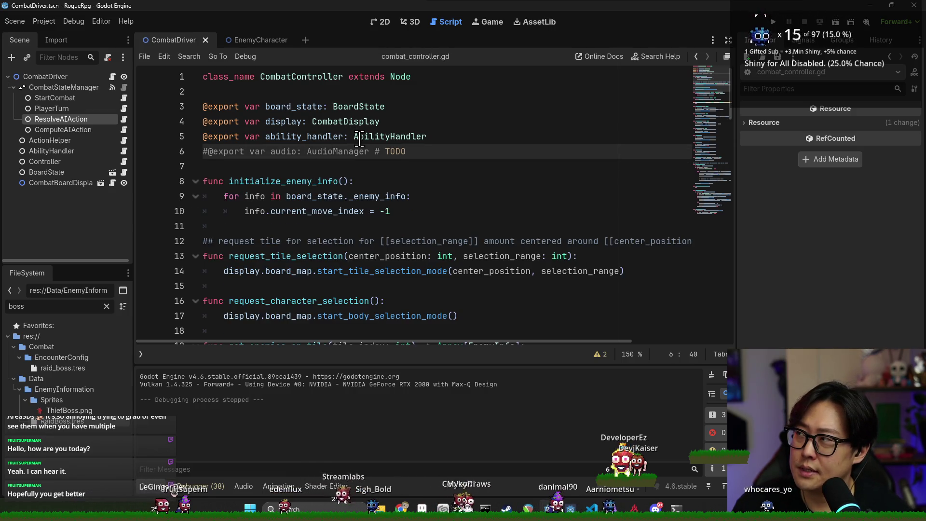
{"action": "left_click", "coordinate": [323, 96]}
{"action": "key", "text": "ctrl+s"}
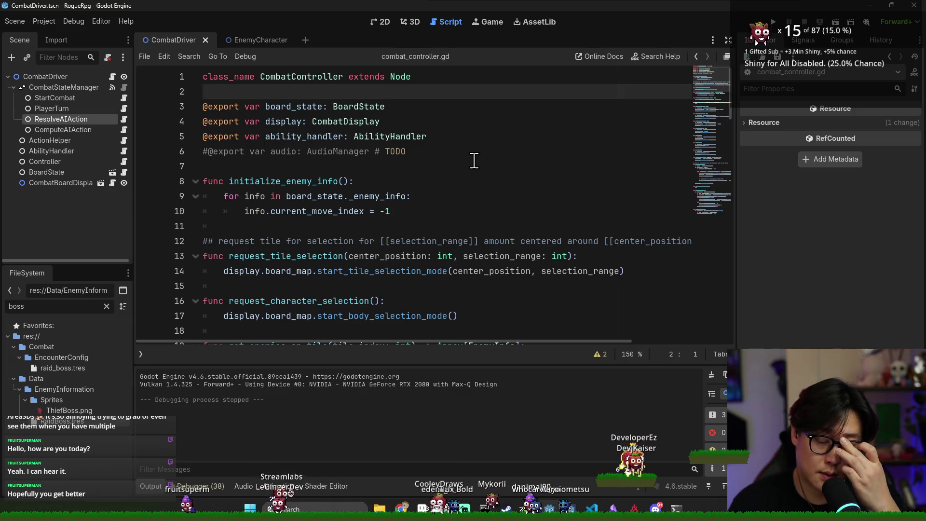
Add is_enemey_action_squence_done() -> bool that returns true.
{"action": "scroll", "coordinate": [474, 160], "scroll_direction": "down", "scroll_amount": 20}
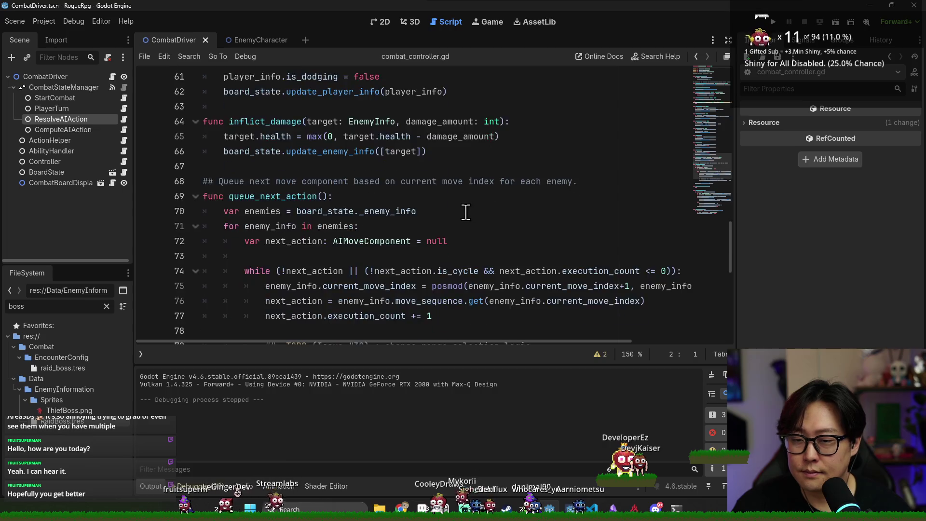
{"action": "scroll", "coordinate": [460, 213], "scroll_direction": "down", "scroll_amount": 4}
{"action": "scroll", "coordinate": [345, 217], "scroll_direction": "up", "scroll_amount": 5}
{"action": "left_click", "coordinate": [298, 272]}
{"action": "key", "text": "Return"}
{"action": "key", "text": "Return"}
{"action": "key", "text": "BackSpace"}
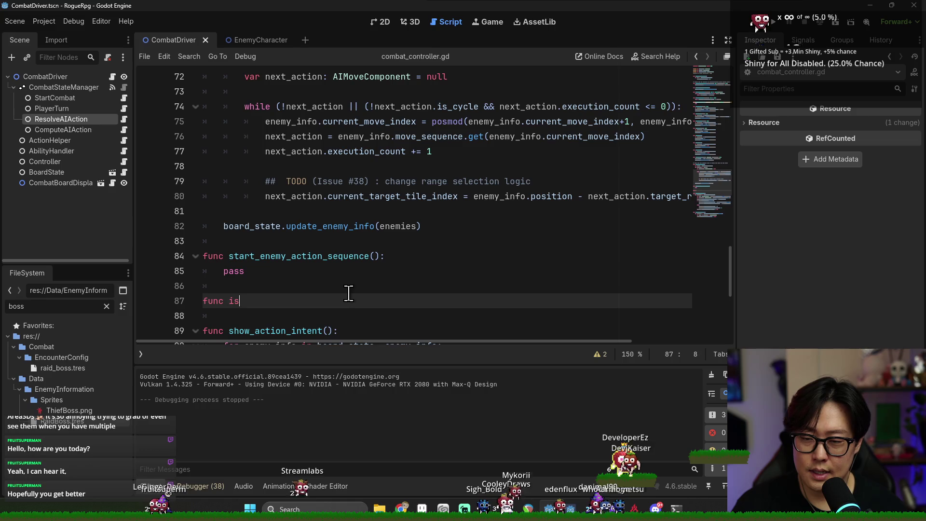
{"action": "key", "text": "BackSpace"}
{"action": "key", "text": "BackSpace"}
{"action": "key", "text": "BackSpace"}
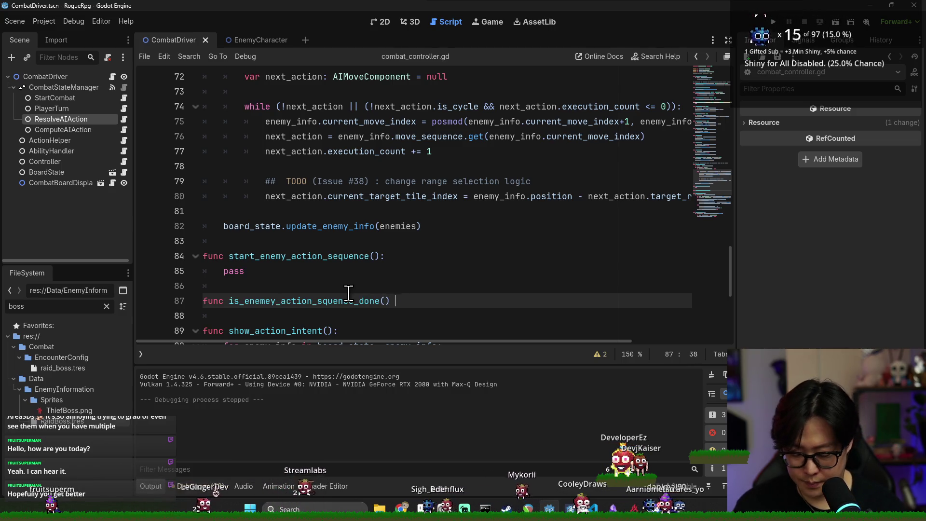
{"action": "type", "text": "bool:"}
{"action": "key", "text": "Return"}
{"action": "type", "text": "return f"}
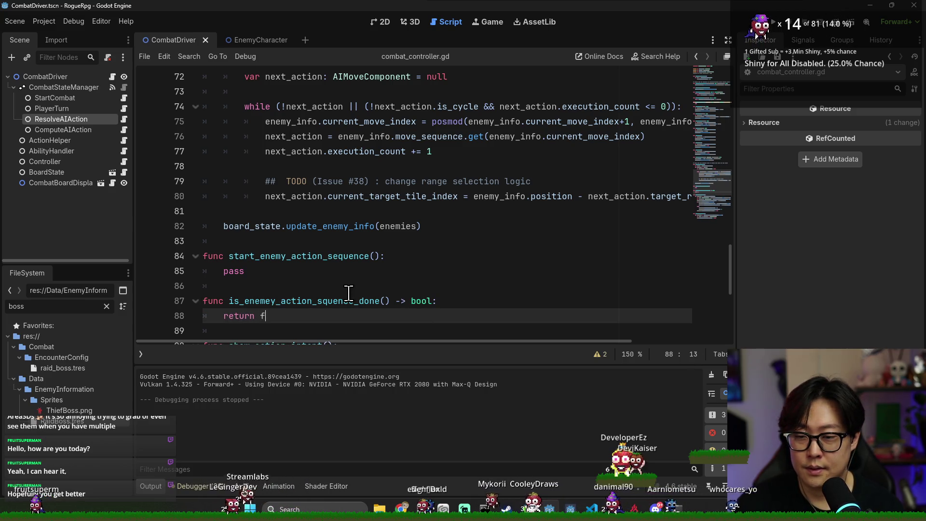
{"action": "key", "text": "BackSpace"}
{"action": "type", "text": "true"}
{"action": "left_click", "coordinate": [571, 263]}
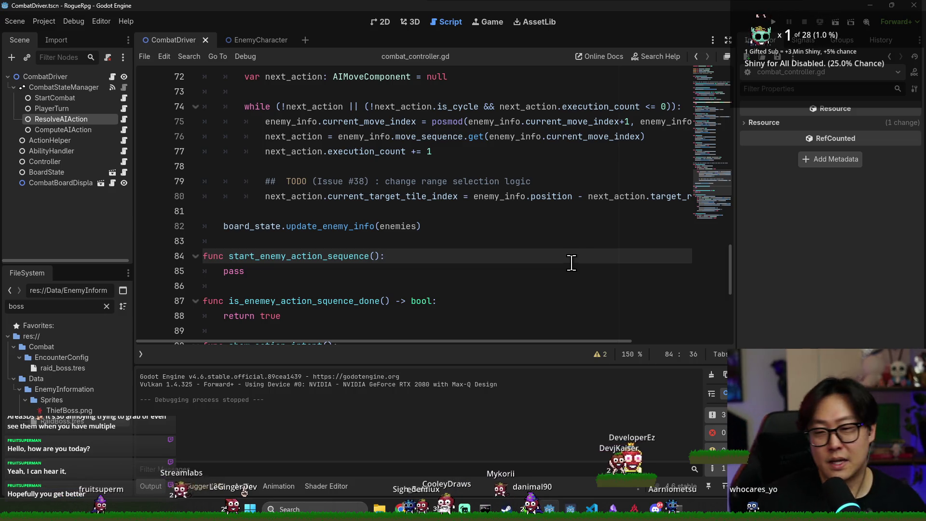
{"action": "double_click", "coordinate": [307, 300]}
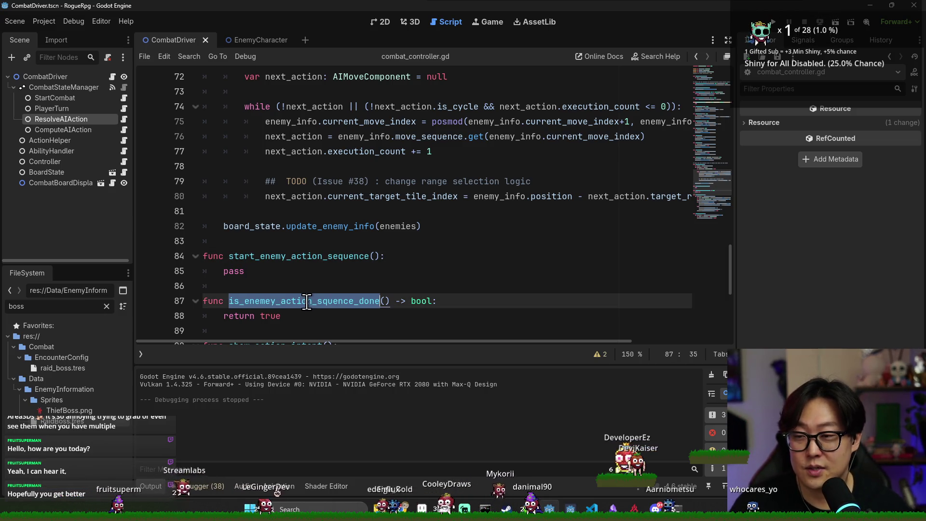
{"action": "left_click", "coordinate": [306, 179]}
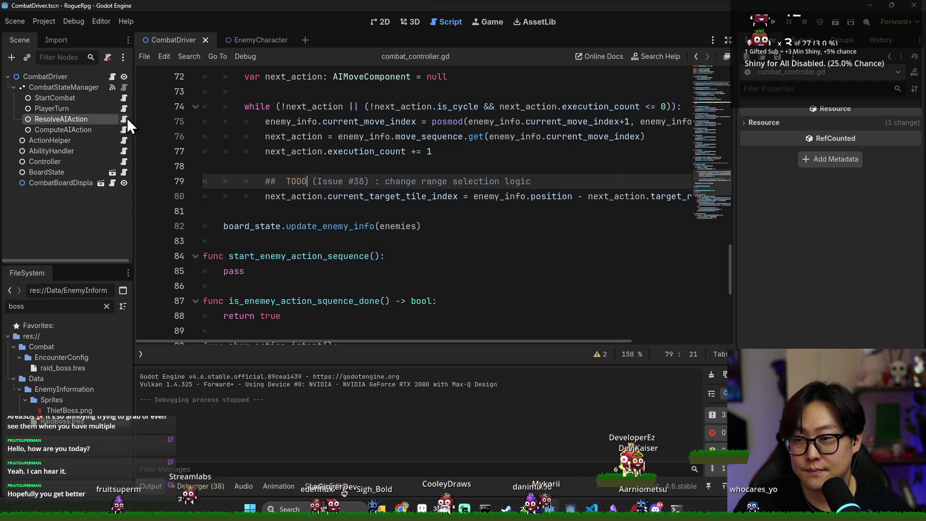
In resolve_ai_action.gd, change the on_update wait-time condition to 500 ms.
{"action": "left_click", "coordinate": [127, 119]}
{"action": "key", "text": "ctrl+s"}
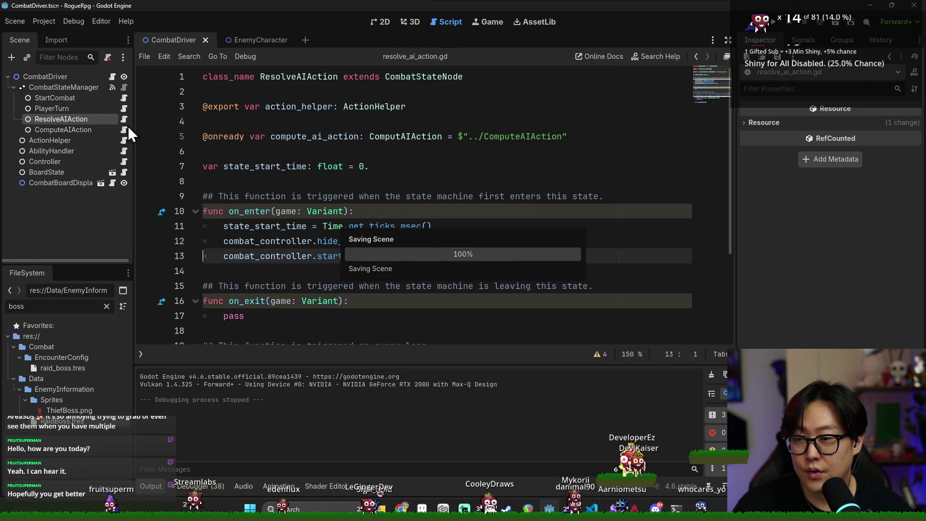
{"action": "scroll", "coordinate": [386, 217], "scroll_direction": "down", "scroll_amount": 2}
{"action": "double_click", "coordinate": [396, 165]}
{"action": "scroll", "coordinate": [300, 302], "scroll_direction": "down", "scroll_amount": 1}
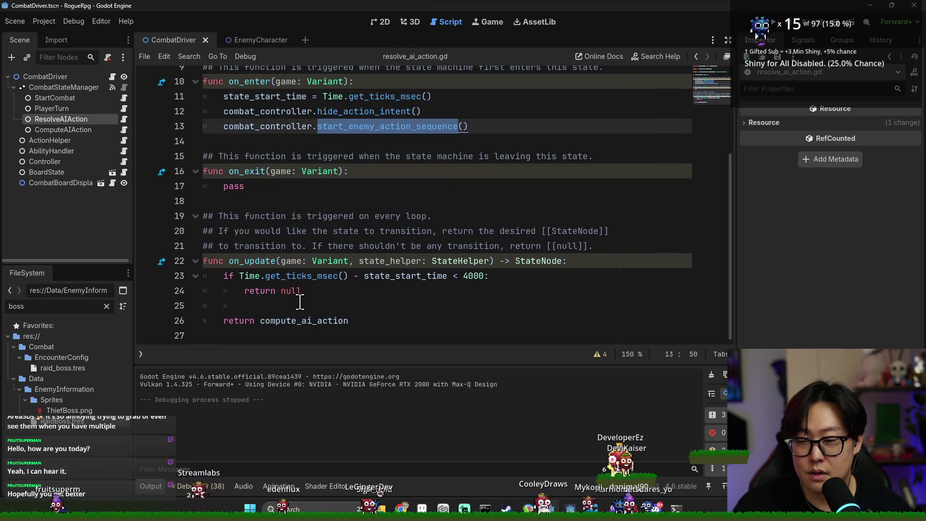
{"action": "left_click", "coordinate": [220, 275]}
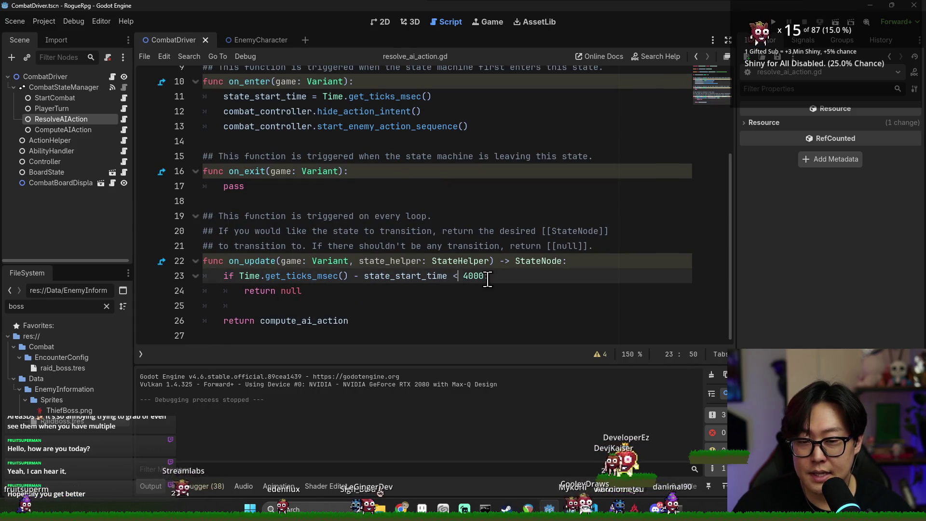
{"action": "type", "text": "0"}
{"action": "type", "text": "1000"}
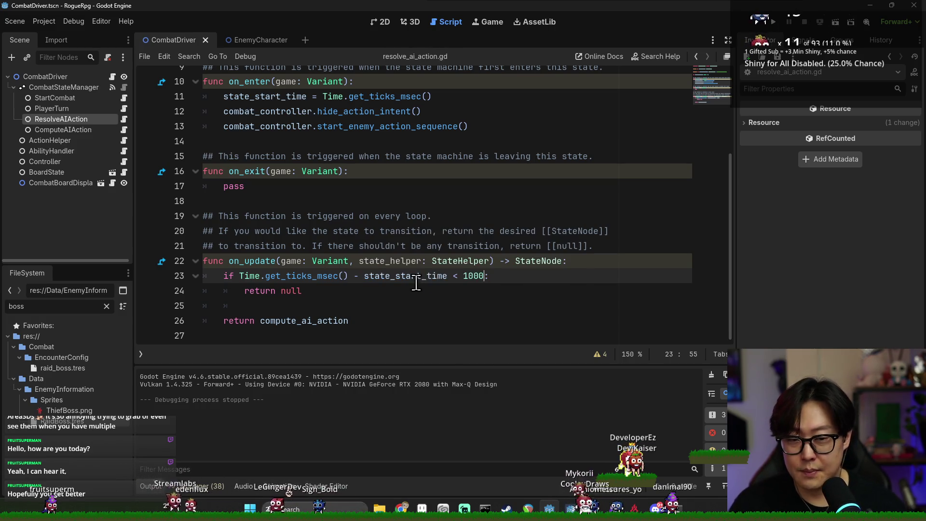
{"action": "key", "text": "ctrl+s"}
{"action": "key", "text": "ctrl+s"}
Wrap return compute_ai_action in 'if combat_controller.is_enemey_action_squence_done():'.
{"action": "left_click", "coordinate": [356, 309]}
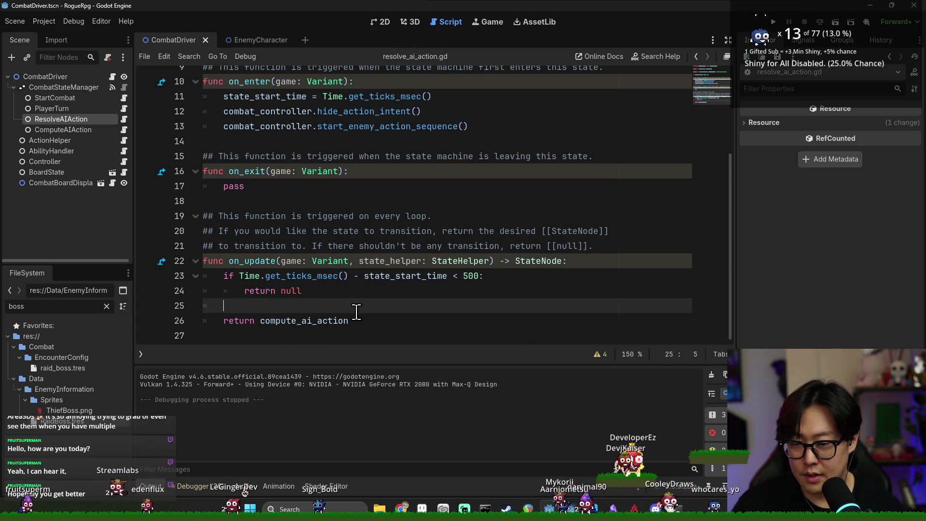
{"action": "key", "text": "Return"}
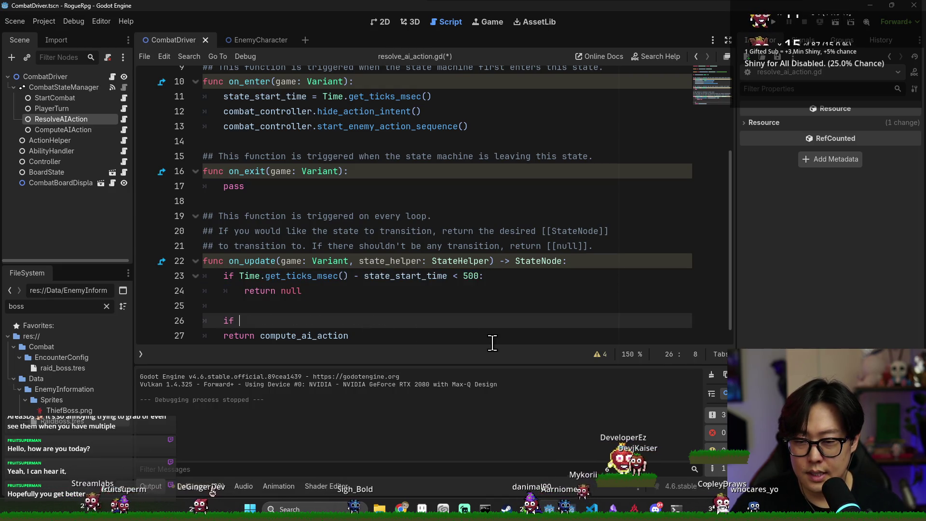
{"action": "type", "text": "at_controller.is_enemey_action_squence_done"}
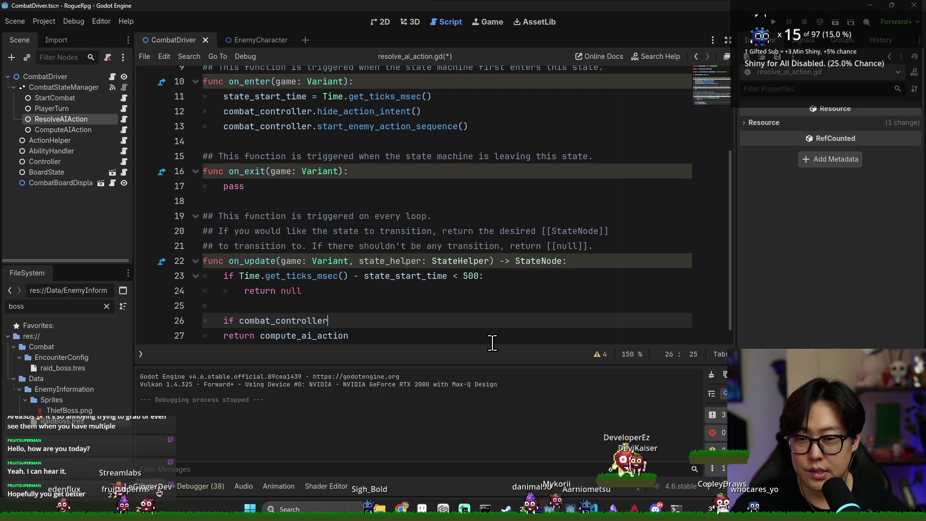
{"action": "type", "text": "():"}
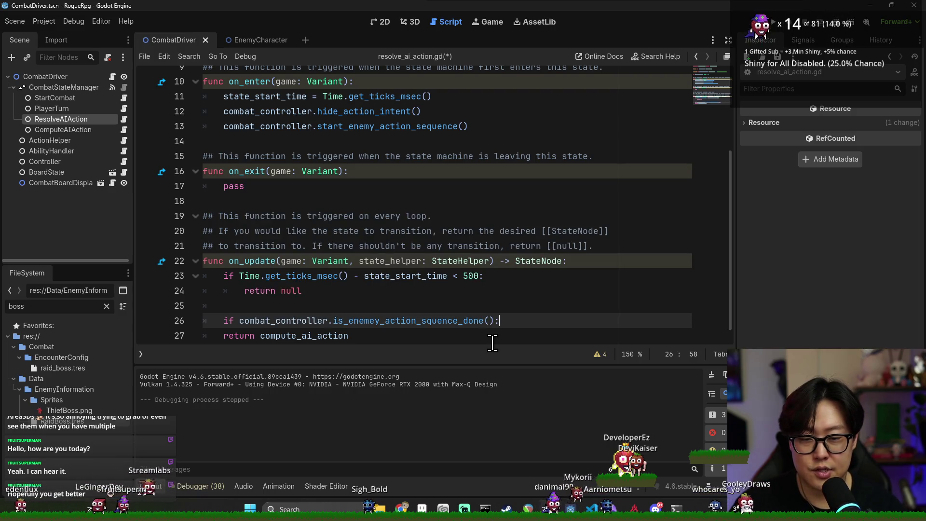
{"action": "key", "text": "Return"}
{"action": "scroll", "coordinate": [241, 319], "scroll_direction": "down", "scroll_amount": 1}
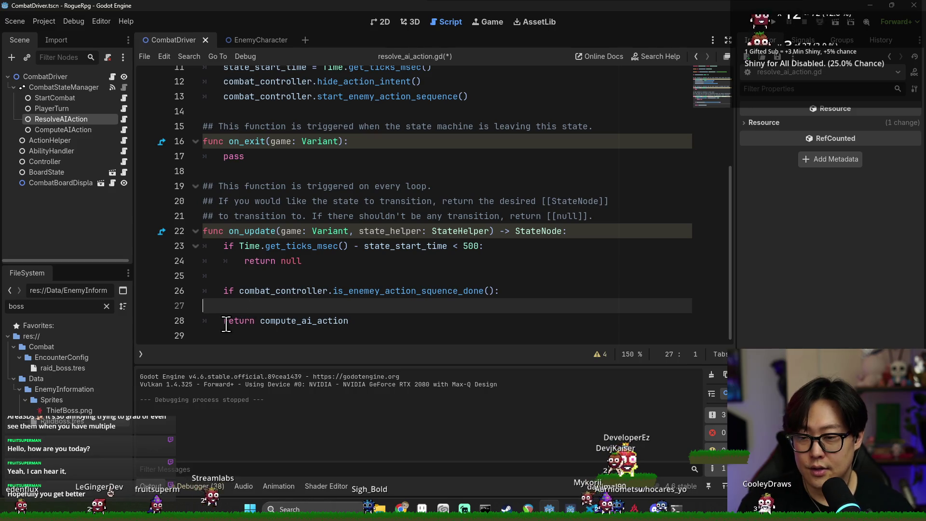
{"action": "left_click", "coordinate": [226, 321]}
{"action": "key", "text": "BackSpace"}
{"action": "key", "text": "BackSpace"}
{"action": "key", "text": "BackSpace"}
{"action": "left_click", "coordinate": [408, 306]}
Add a fallback else returning null and save the script.
{"action": "key", "text": "Return"}
{"action": "type", "text": "EL"}
{"action": "key", "text": "BackSpace"}
{"action": "key", "text": "BackSpace"}
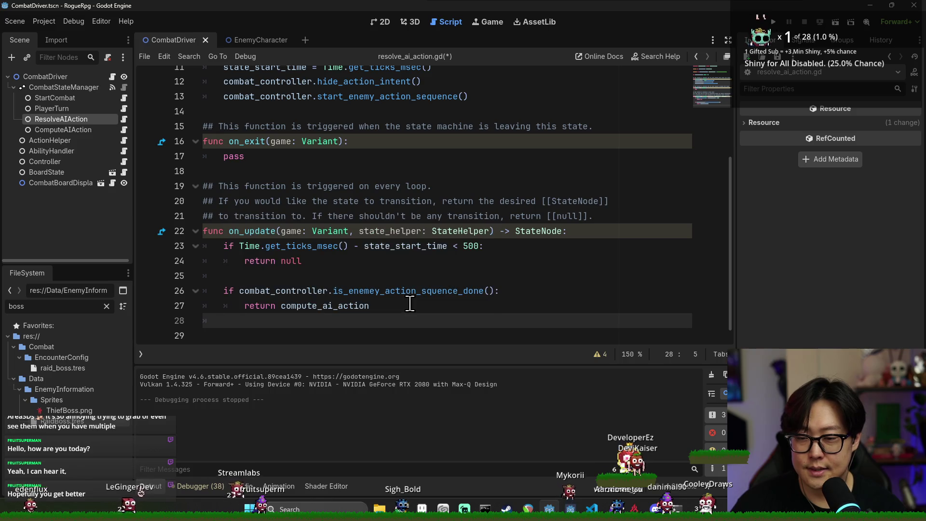
{"action": "key", "text": "Return"}
{"action": "type", "text": "return null"}
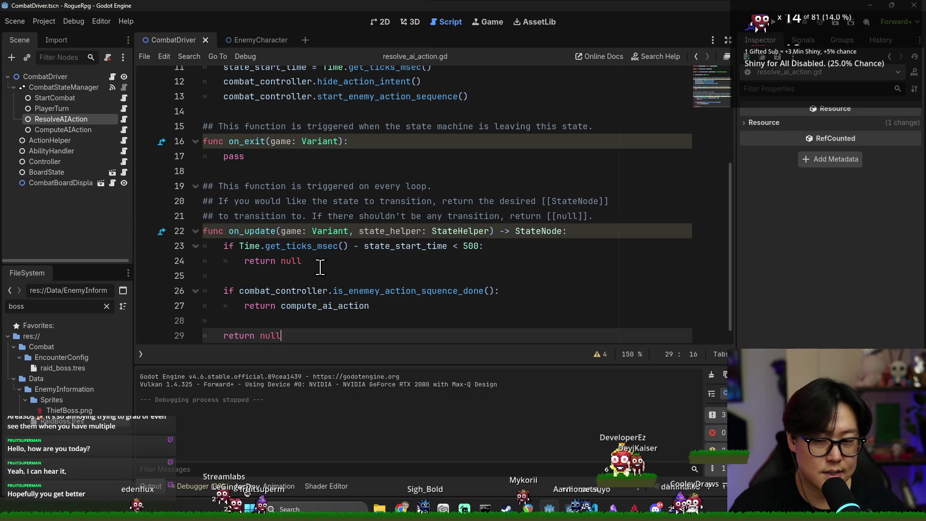
{"action": "left_click", "coordinate": [312, 246]}
{"action": "key", "text": "ctrl+s"}
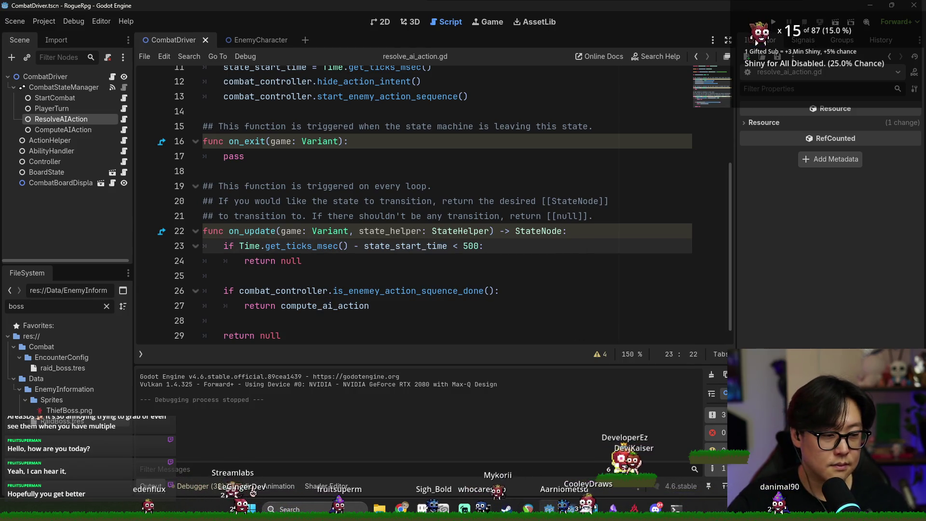
{"action": "left_click", "coordinate": [265, 186]}
{"action": "scroll", "coordinate": [308, 217], "scroll_direction": "down", "scroll_amount": 1}
{"action": "scroll", "coordinate": [313, 221], "scroll_direction": "up", "scroll_amount": 4}
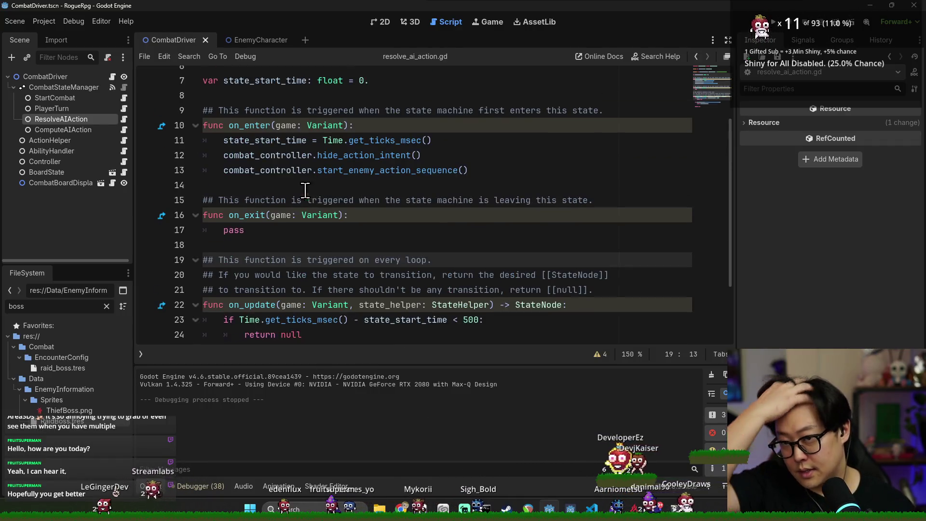
{"action": "scroll", "coordinate": [368, 270], "scroll_direction": "down", "scroll_amount": 4}
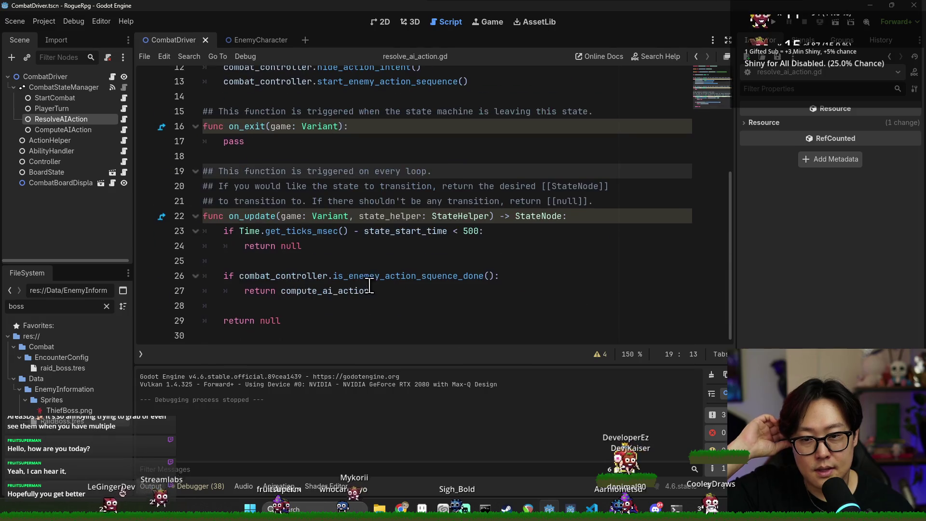
{"action": "key", "text": "ctrl+s"}
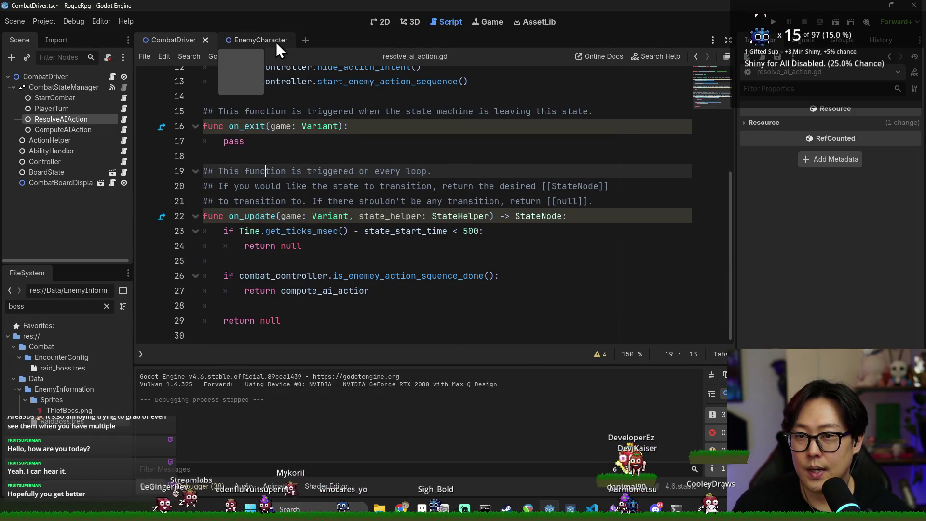
Loop over board_state._enemy_info storing each get_current_move() as current_move, and clear the Output log.
{"action": "left_click", "coordinate": [281, 291]}
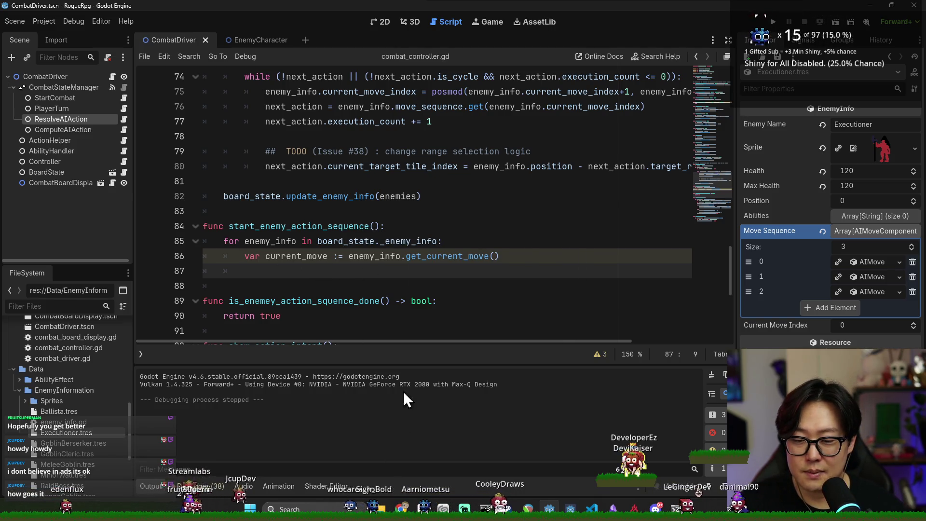
{"action": "left_click", "coordinate": [712, 375]}
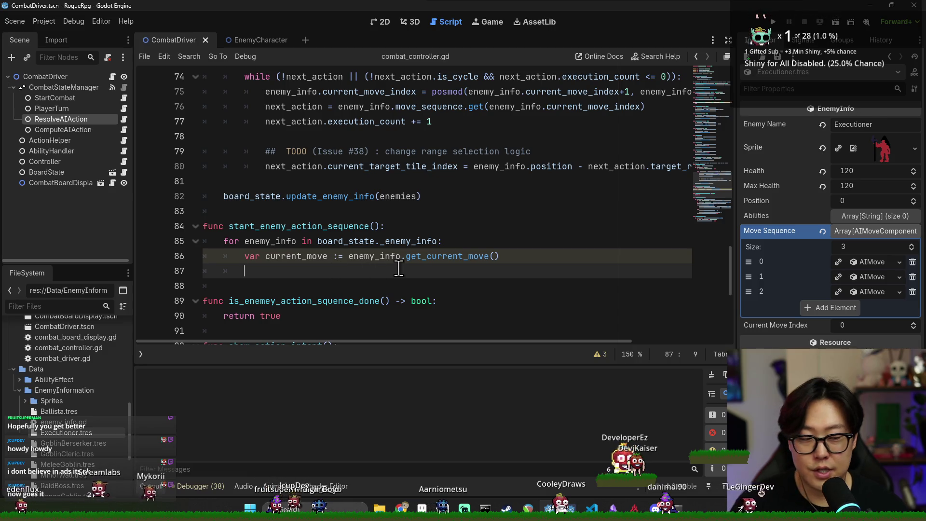
{"action": "double_click", "coordinate": [297, 256]}
{"action": "key", "text": "alt+Tab"}
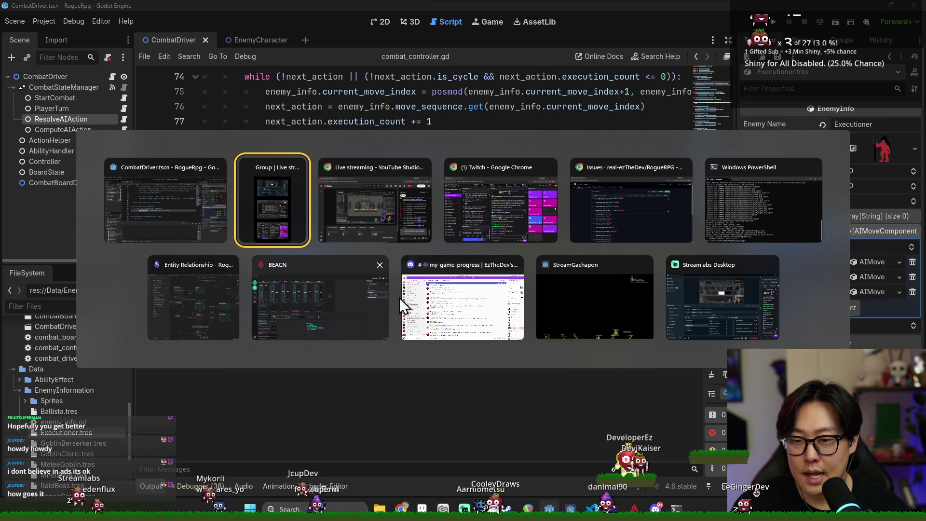
{"action": "left_click", "coordinate": [637, 213]}
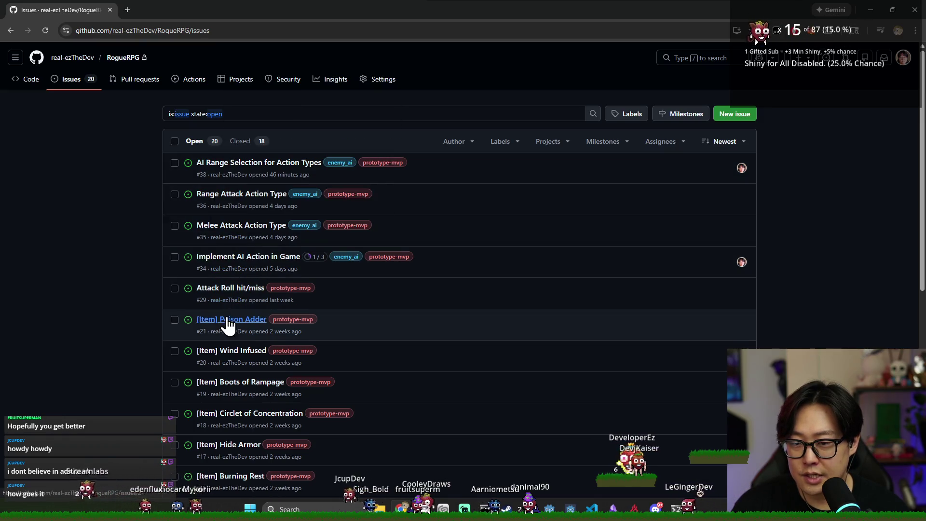
{"action": "scroll", "coordinate": [235, 259], "scroll_direction": "down", "scroll_amount": 1}
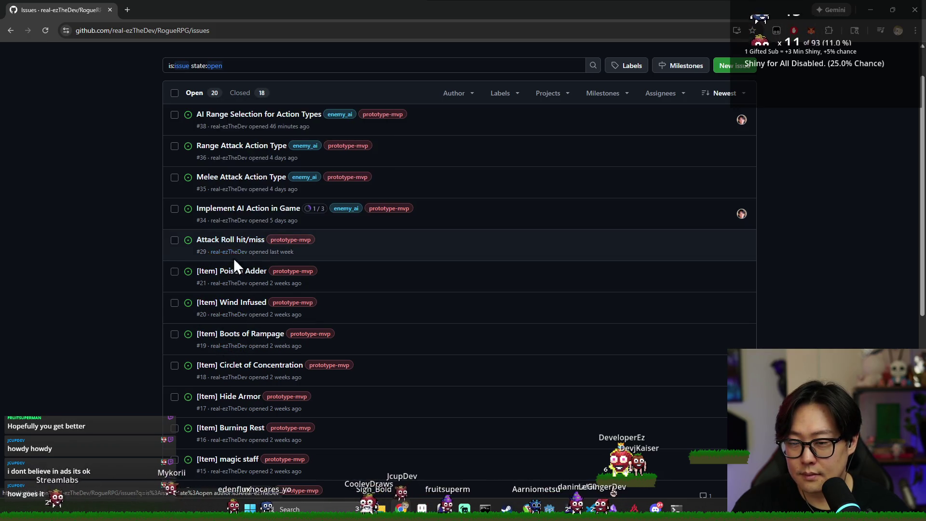
{"action": "left_click", "coordinate": [230, 242]}
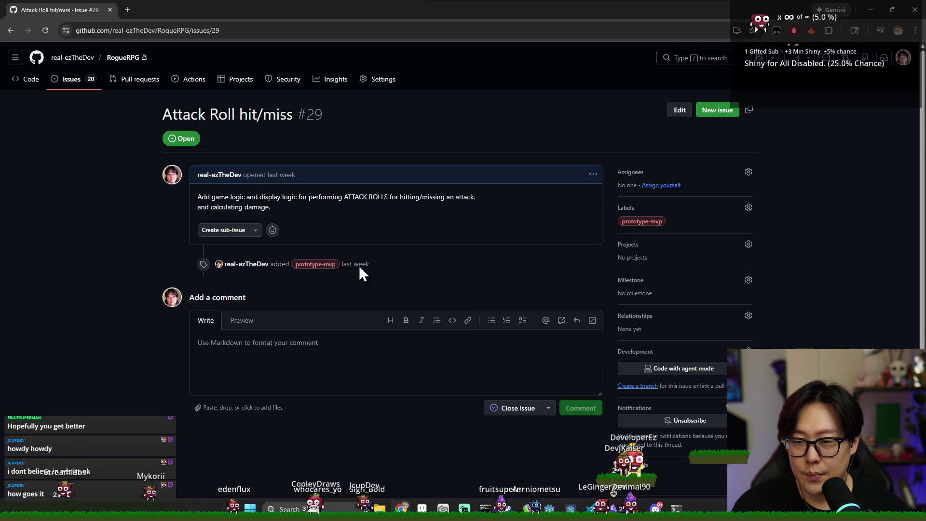
{"action": "key", "text": "alt+Tab"}
{"action": "left_click", "coordinate": [312, 221]}
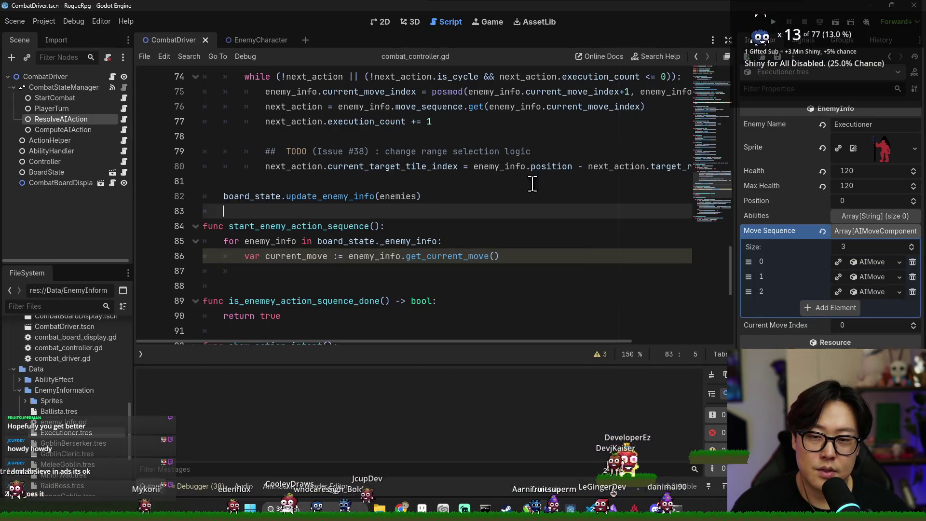
Run the game, start the basic_melee_n_range encounter, move to the third tile and end the turn.
{"action": "key", "text": "F5"}
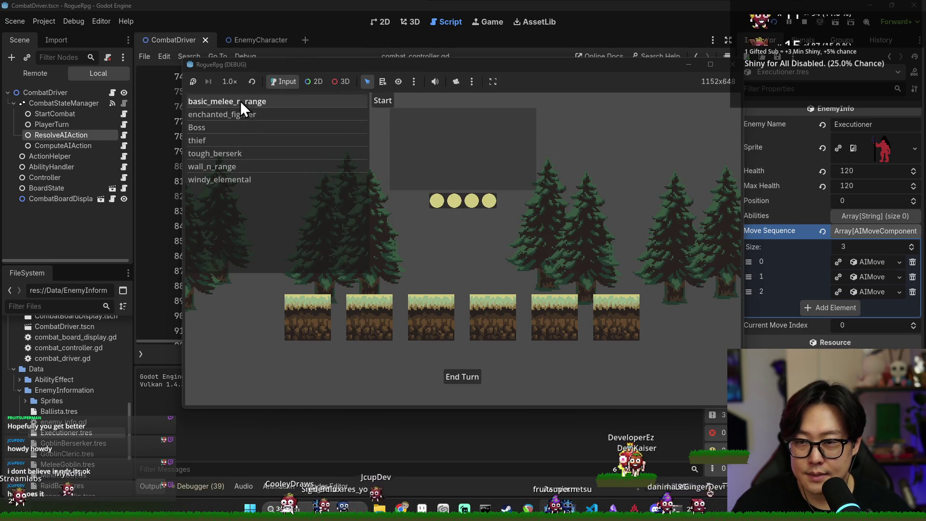
{"action": "left_click", "coordinate": [241, 101]}
{"action": "left_click", "coordinate": [386, 101]}
{"action": "left_click", "coordinate": [424, 278]}
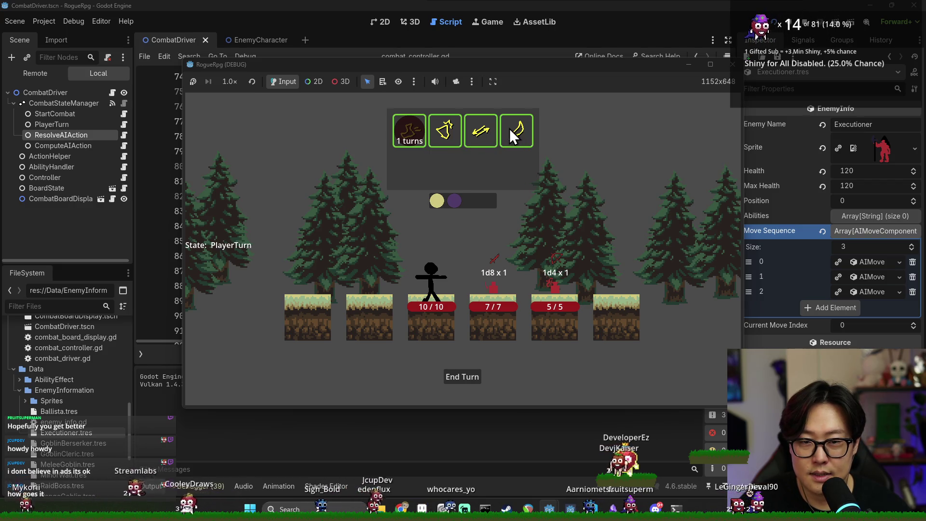
{"action": "left_click", "coordinate": [466, 377]}
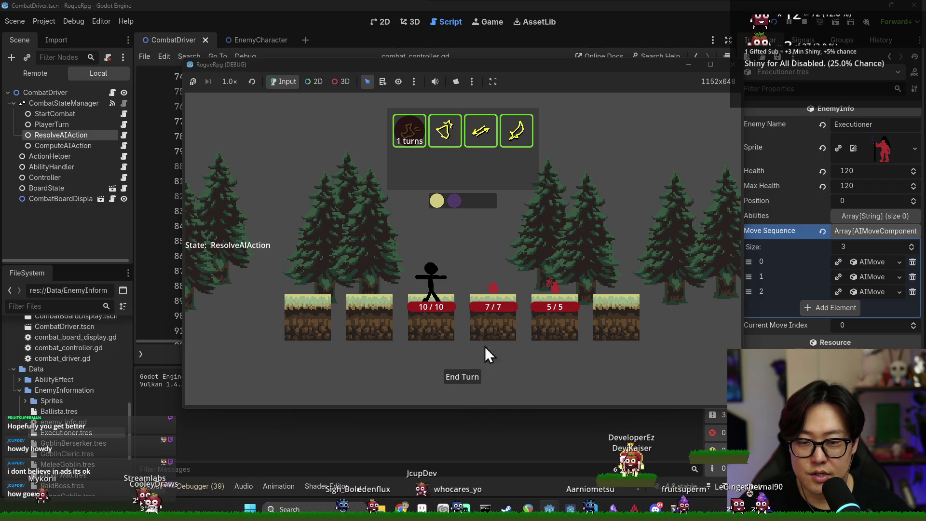
Hit the tile-4 enemy with the fourth ability over three turns until it reaches 0/7, then stop the game.
{"action": "left_click", "coordinate": [517, 131]}
{"action": "left_click", "coordinate": [493, 279]}
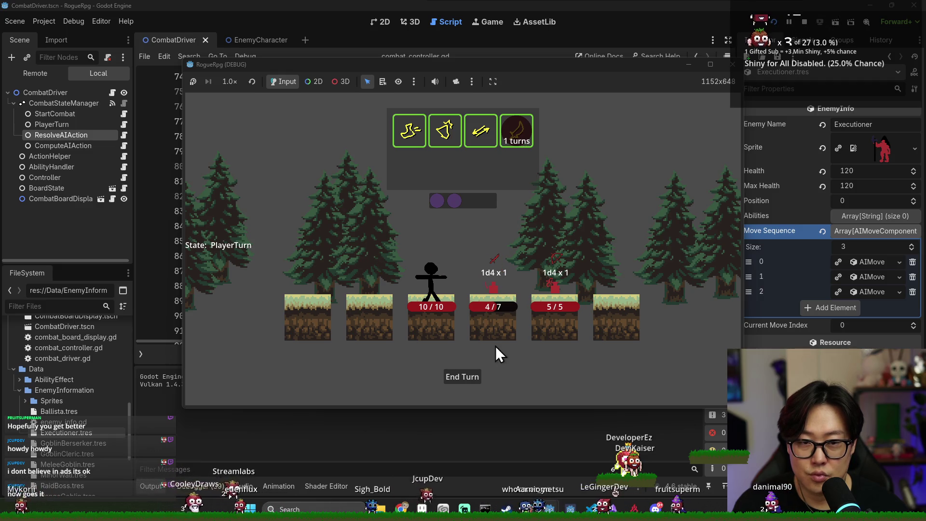
{"action": "left_click", "coordinate": [466, 378]}
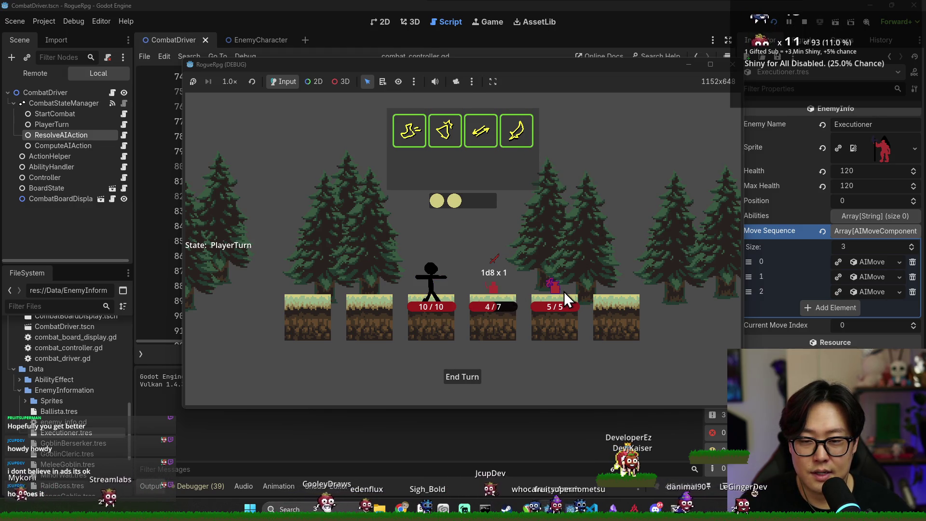
{"action": "left_click", "coordinate": [515, 133]}
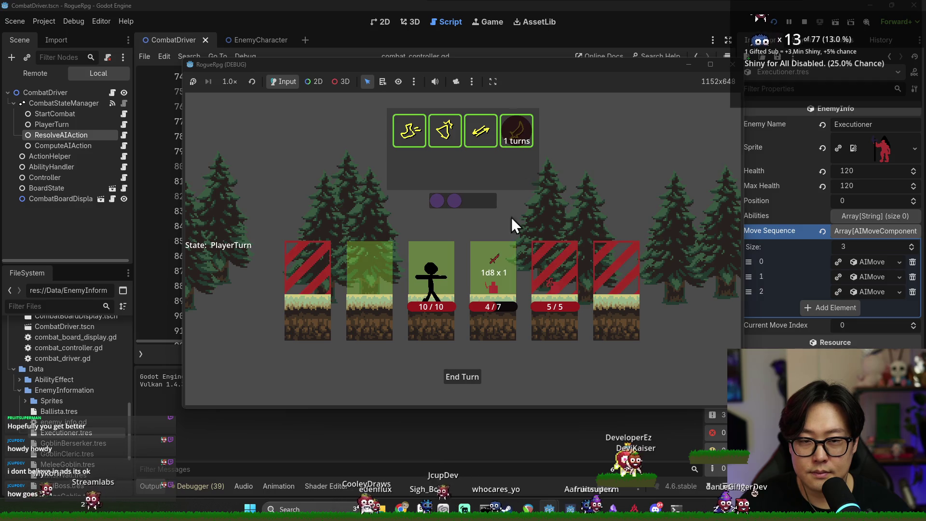
{"action": "left_click", "coordinate": [492, 280]}
{"action": "left_click", "coordinate": [469, 372]}
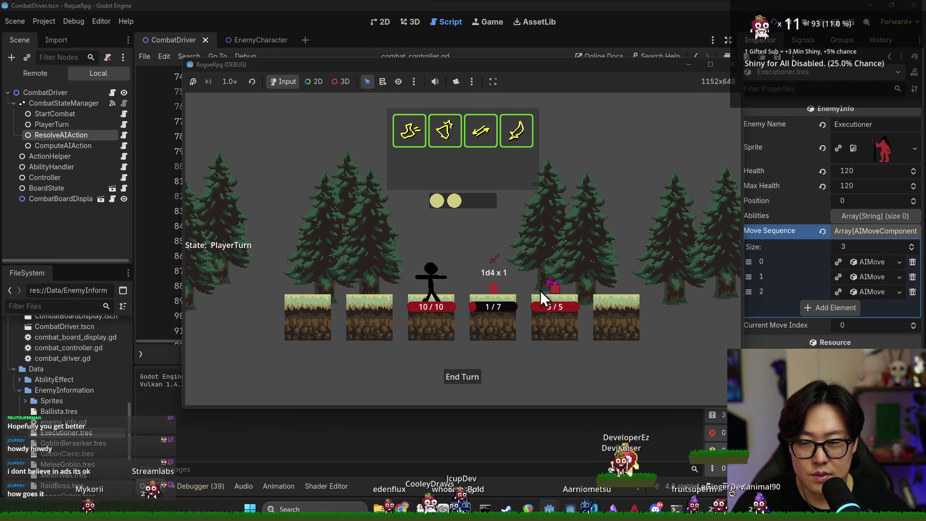
{"action": "left_click", "coordinate": [516, 130]}
{"action": "left_click", "coordinate": [487, 297]}
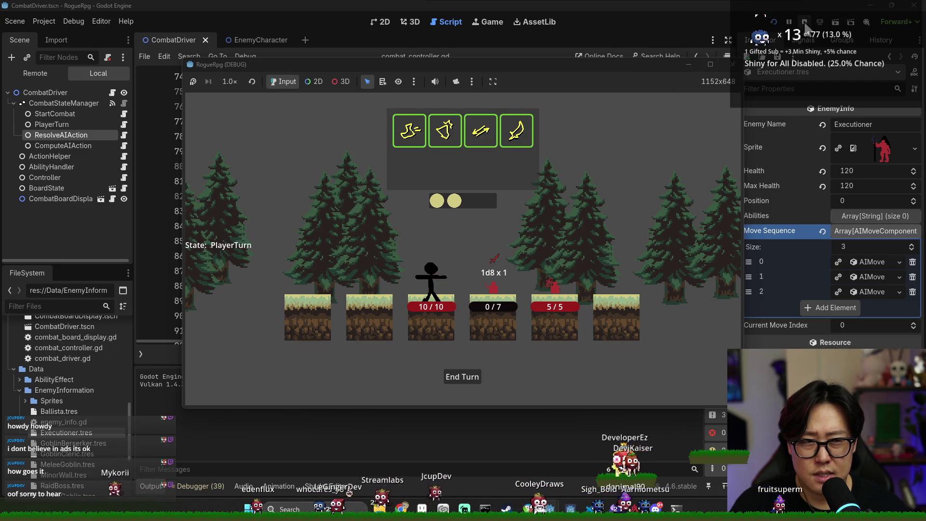
{"action": "left_click", "coordinate": [732, 64]}
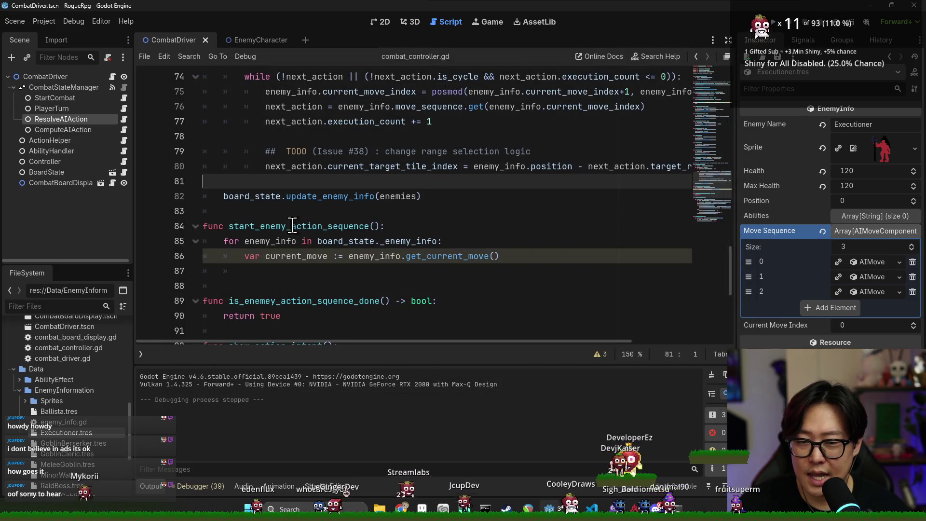
Look up GitHub issue #35, Melee Attack Action Type, then return to the Godot editor.
{"action": "key", "text": "alt+Tab"}
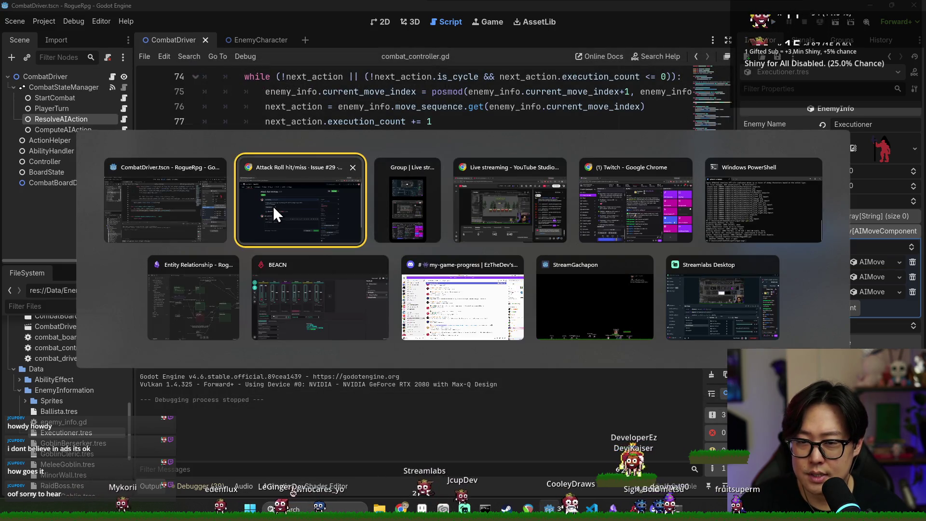
{"action": "left_click", "coordinate": [70, 85]}
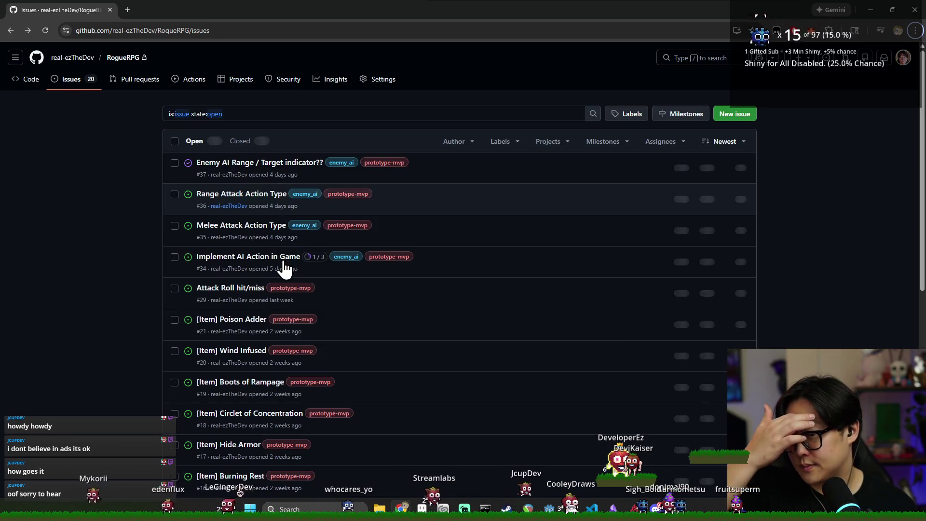
{"action": "left_click", "coordinate": [257, 235]}
{"action": "key", "text": "alt+Tab"}
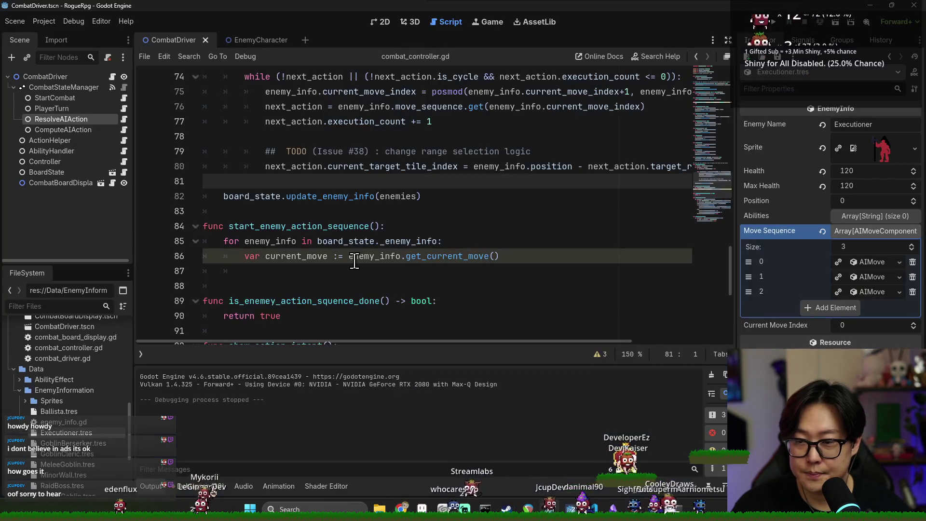
Inspect start_enemy_action_sequence and its current_move variable on line 86.
{"action": "left_click_drag", "start_coordinate": [265, 256], "coordinate": [328, 256]}
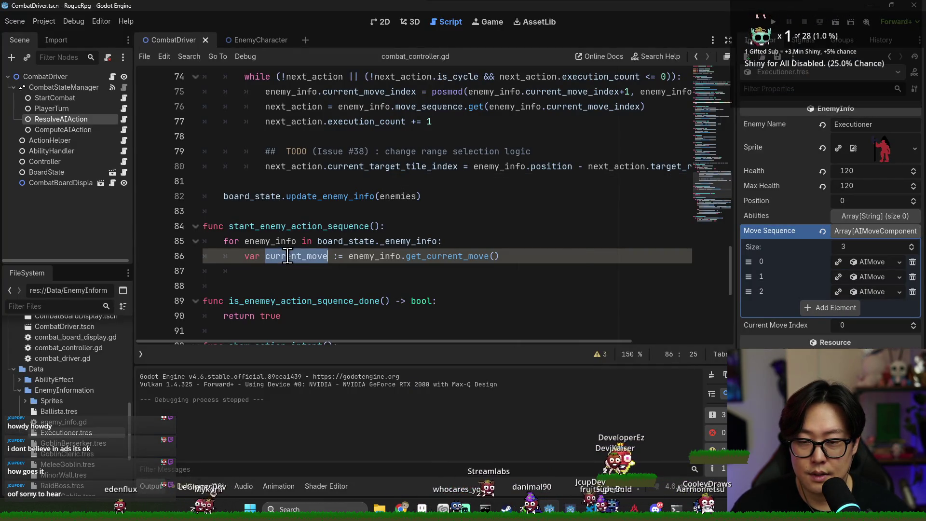
{"action": "scroll", "coordinate": [415, 248], "scroll_direction": "down", "scroll_amount": 1}
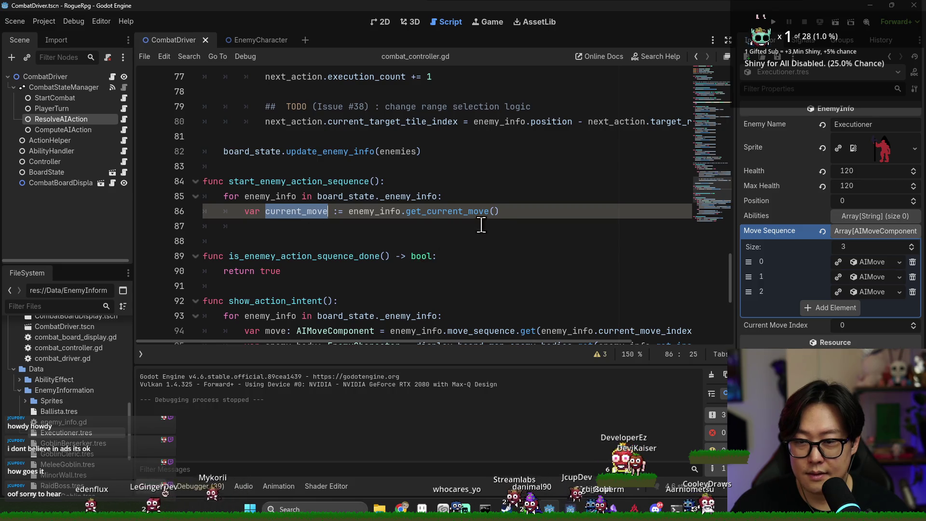
{"action": "left_click", "coordinate": [241, 170]}
{"action": "double_click", "coordinate": [241, 179]}
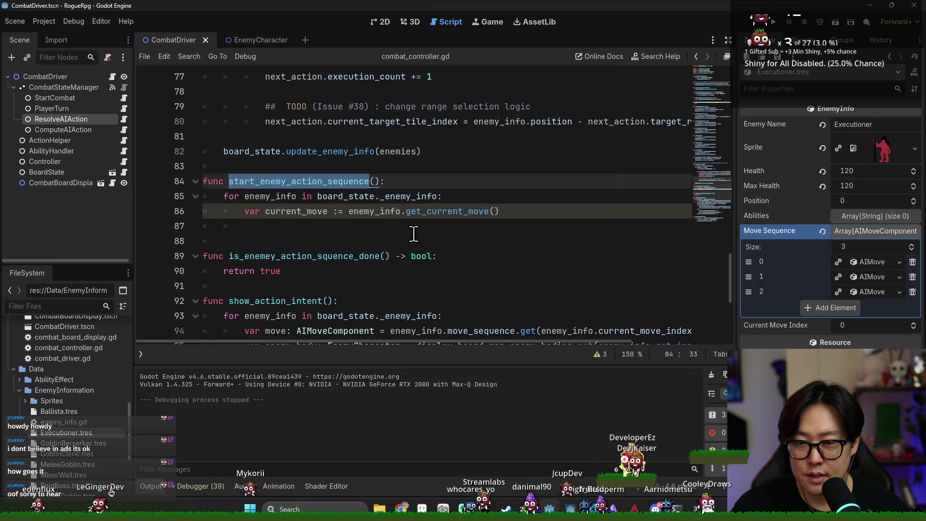
{"action": "double_click", "coordinate": [301, 211]}
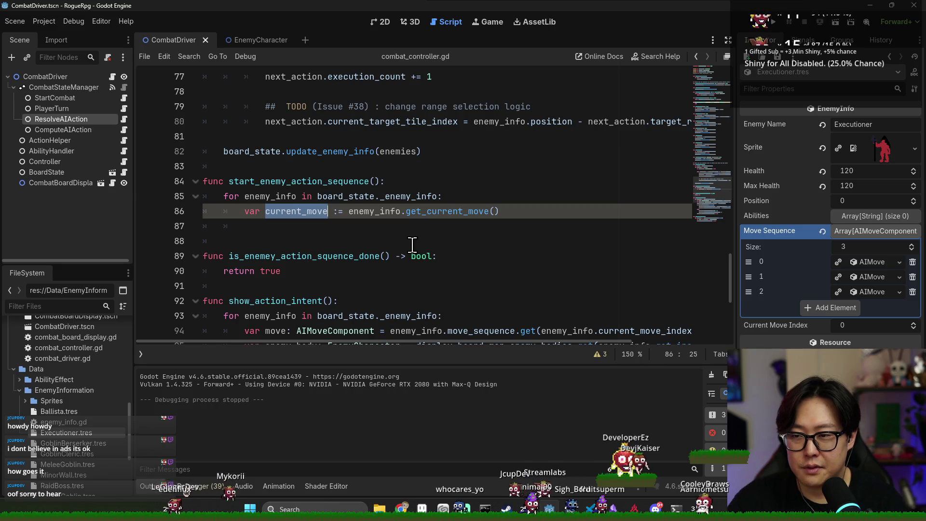
Insert a new line after line 108 at the end of hide_action_intent.
{"action": "scroll", "coordinate": [412, 233], "scroll_direction": "down", "scroll_amount": 5}
{"action": "scroll", "coordinate": [452, 245], "scroll_direction": "up", "scroll_amount": 9}
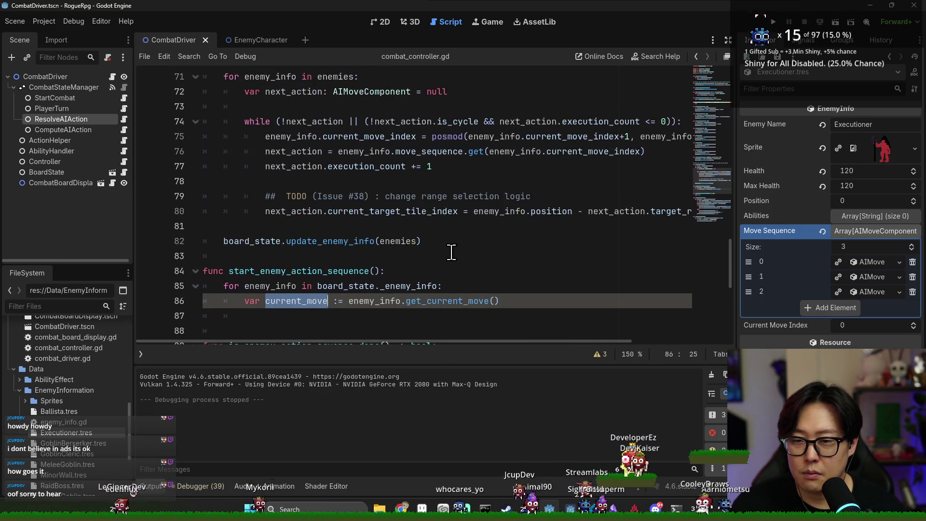
{"action": "scroll", "coordinate": [452, 244], "scroll_direction": "down", "scroll_amount": 5}
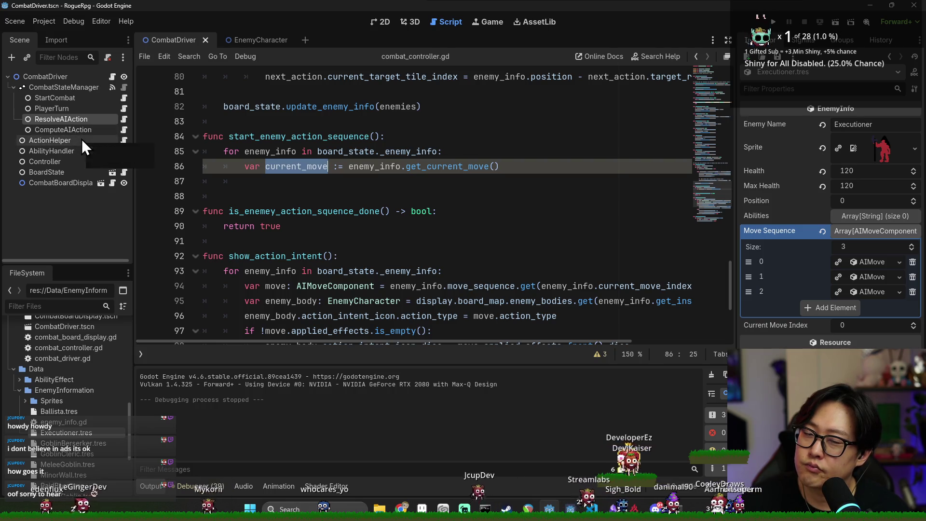
{"action": "scroll", "coordinate": [399, 221], "scroll_direction": "up", "scroll_amount": 2}
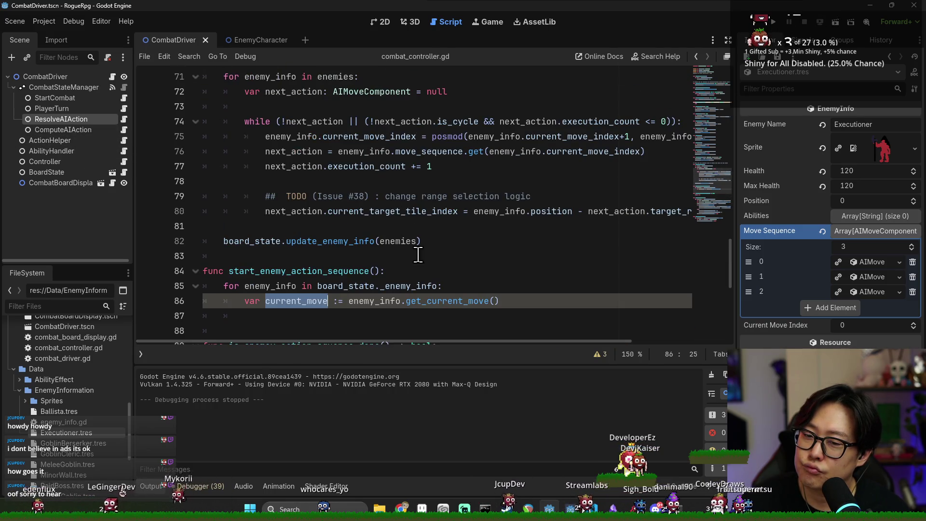
{"action": "scroll", "coordinate": [419, 267], "scroll_direction": "up", "scroll_amount": 8}
{"action": "scroll", "coordinate": [419, 267], "scroll_direction": "up", "scroll_amount": 15}
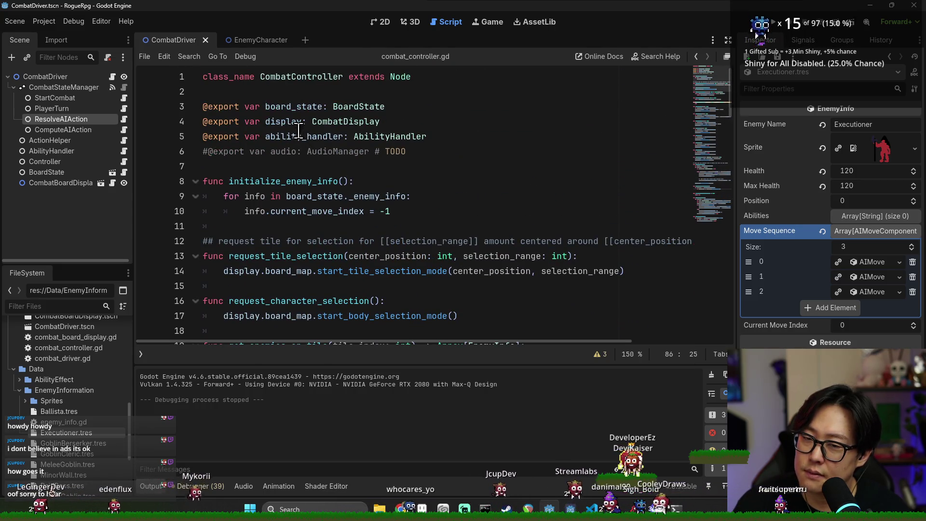
{"action": "scroll", "coordinate": [380, 121], "scroll_direction": "down", "scroll_amount": 20}
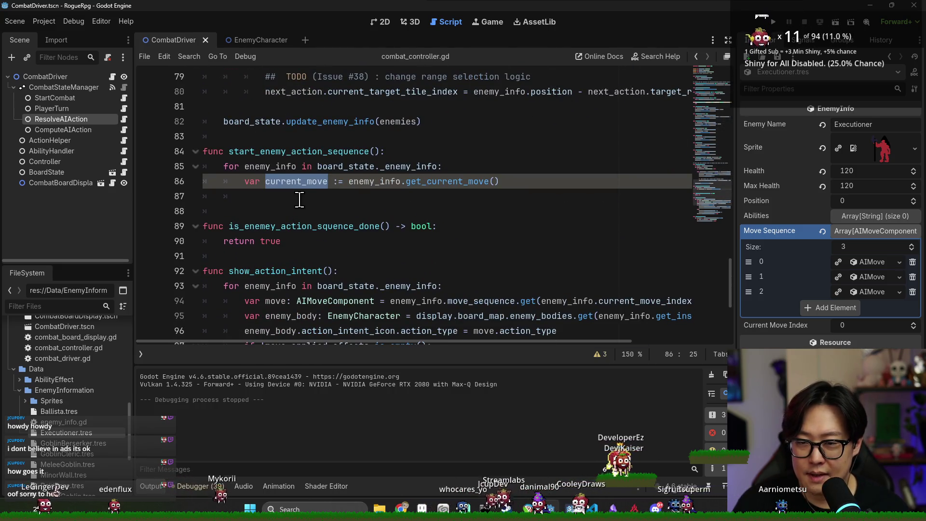
{"action": "scroll", "coordinate": [329, 222], "scroll_direction": "down", "scroll_amount": 3}
{"action": "scroll", "coordinate": [292, 202], "scroll_direction": "up", "scroll_amount": 2}
{"action": "scroll", "coordinate": [293, 201], "scroll_direction": "down", "scroll_amount": 2}
{"action": "scroll", "coordinate": [293, 202], "scroll_direction": "down", "scroll_amount": 1}
{"action": "left_click", "coordinate": [476, 314]}
{"action": "key", "text": "Return"}
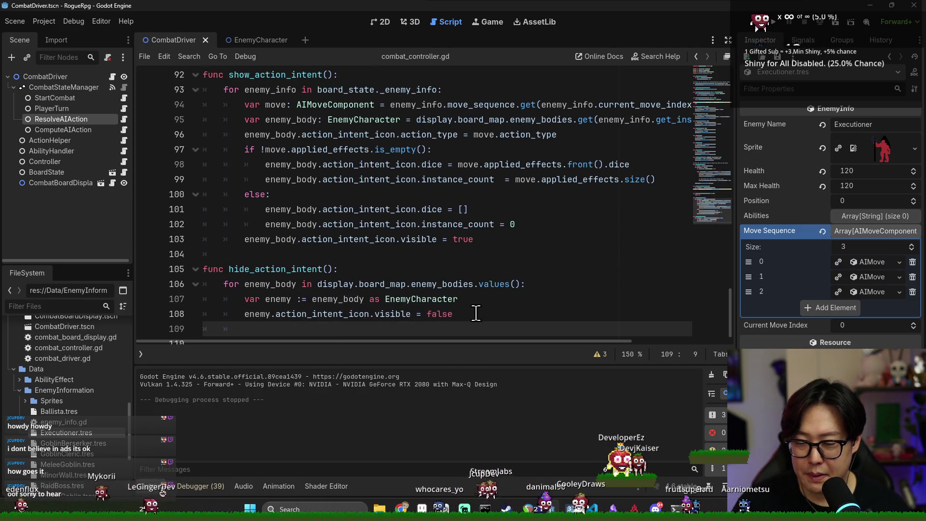
Add an unindented '## ENEMY ACTION LOGIC' comment heading on line 110.
{"action": "key", "text": "Return"}
{"action": "key", "text": "BackSpace"}
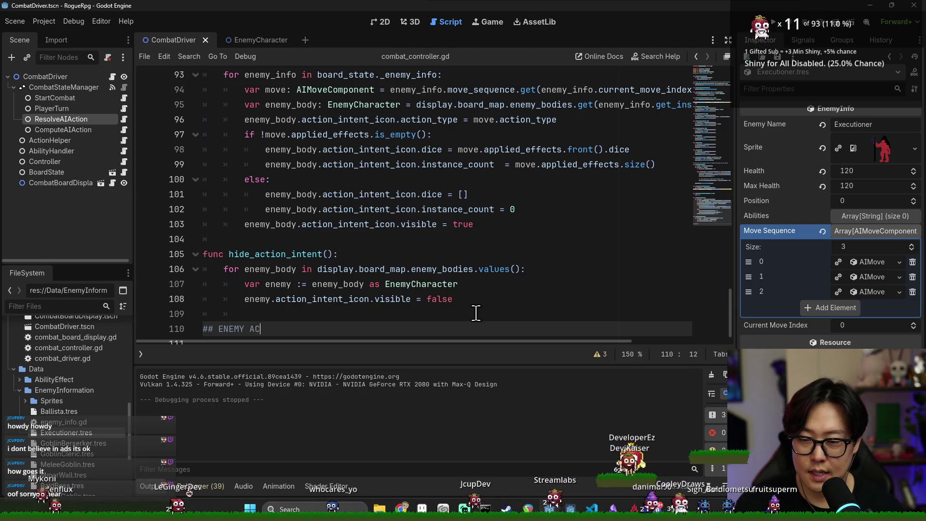
{"action": "key", "text": "Return"}
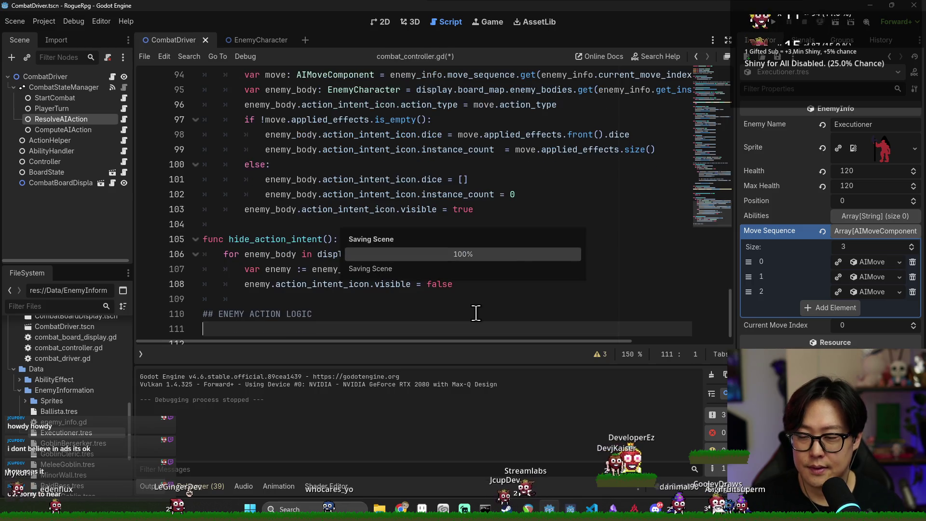
{"action": "scroll", "coordinate": [341, 240], "scroll_direction": "up", "scroll_amount": 4}
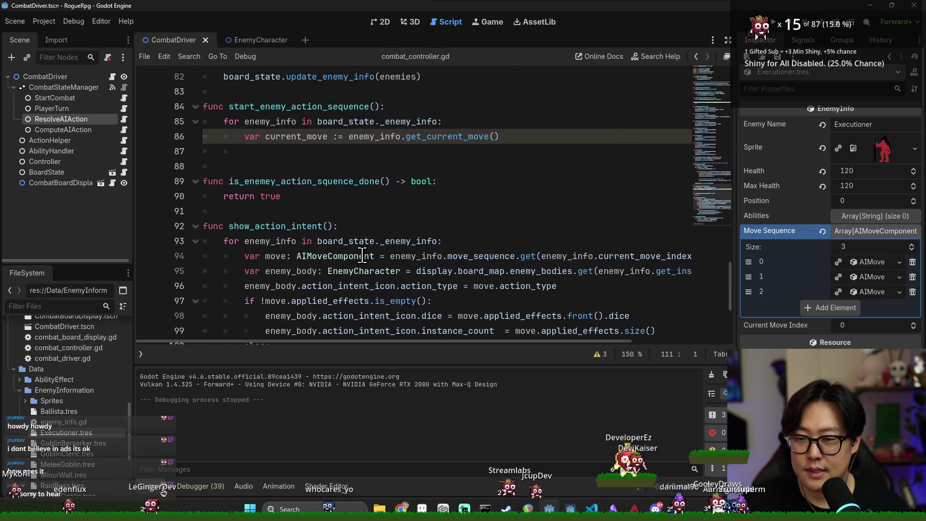
Review current_move on line 86 and place the caret on empty line 87 of start_enemy_action_sequence.
{"action": "double_click", "coordinate": [308, 139]}
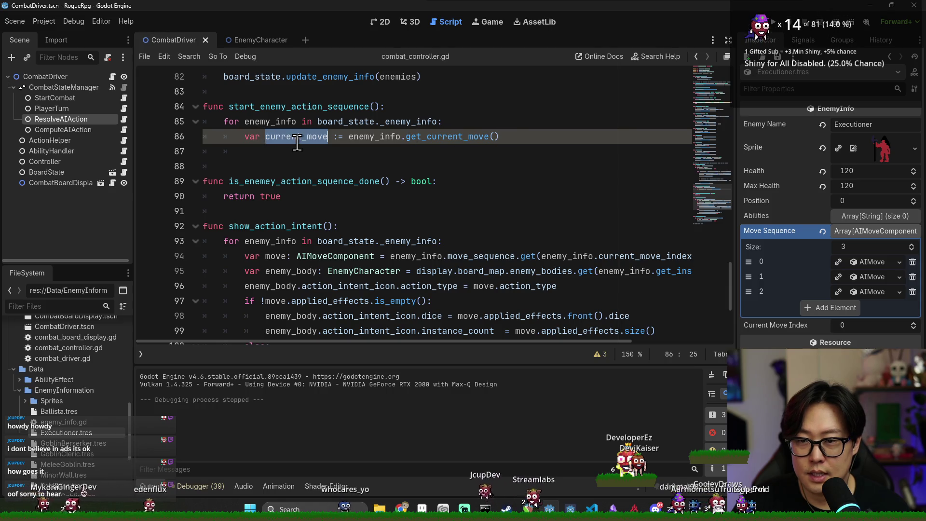
{"action": "left_click", "coordinate": [305, 157]}
{"action": "double_click", "coordinate": [302, 137]}
{"action": "left_click", "coordinate": [328, 158]}
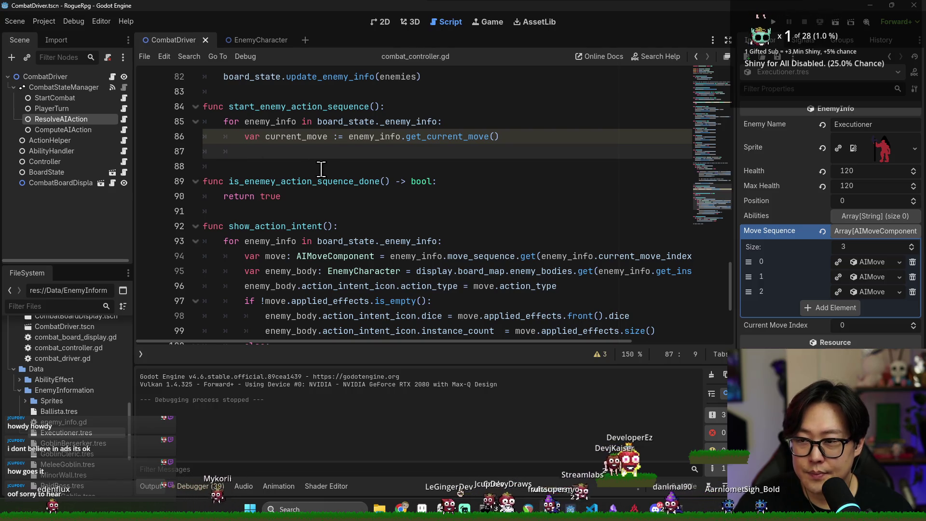
{"action": "scroll", "coordinate": [28, 376], "scroll_direction": "down", "scroll_amount": 8}
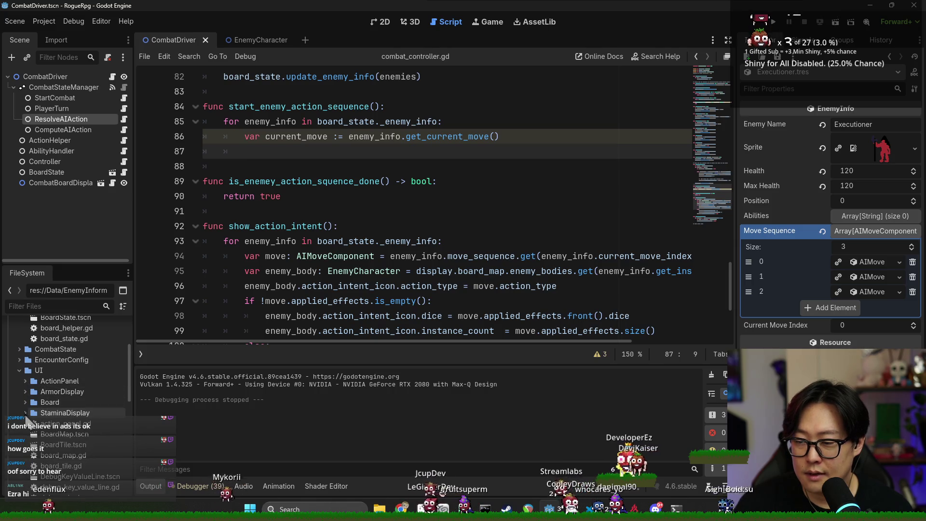
{"action": "scroll", "coordinate": [332, 203], "scroll_direction": "down", "scroll_amount": 2}
{"action": "scroll", "coordinate": [332, 203], "scroll_direction": "up", "scroll_amount": 2}
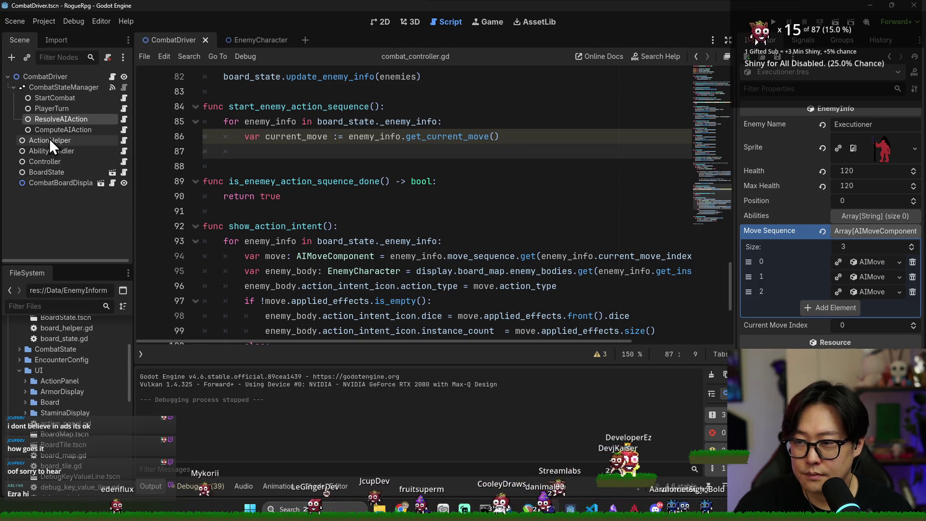
{"action": "left_click", "coordinate": [124, 140]}
{"action": "scroll", "coordinate": [342, 203], "scroll_direction": "up", "scroll_amount": 7}
{"action": "scroll", "coordinate": [341, 206], "scroll_direction": "down", "scroll_amount": 6}
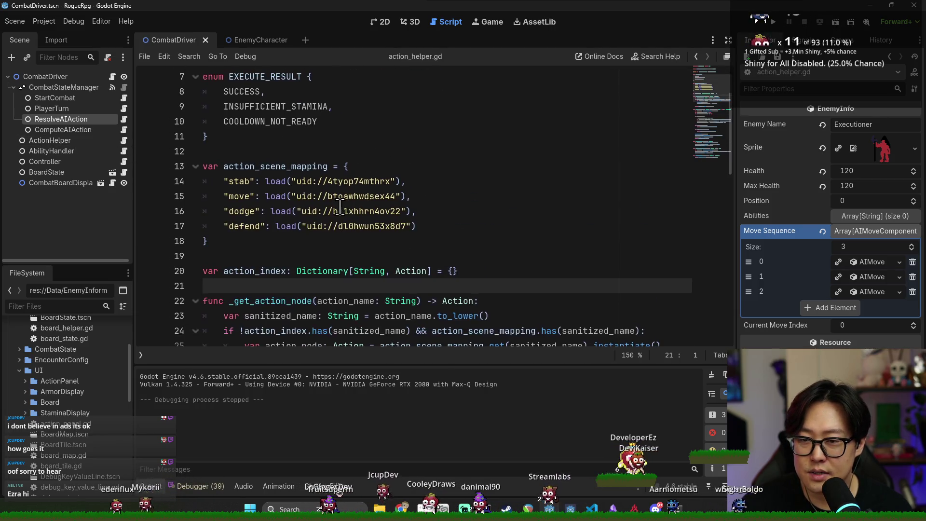
{"action": "scroll", "coordinate": [342, 210], "scroll_direction": "down", "scroll_amount": 9}
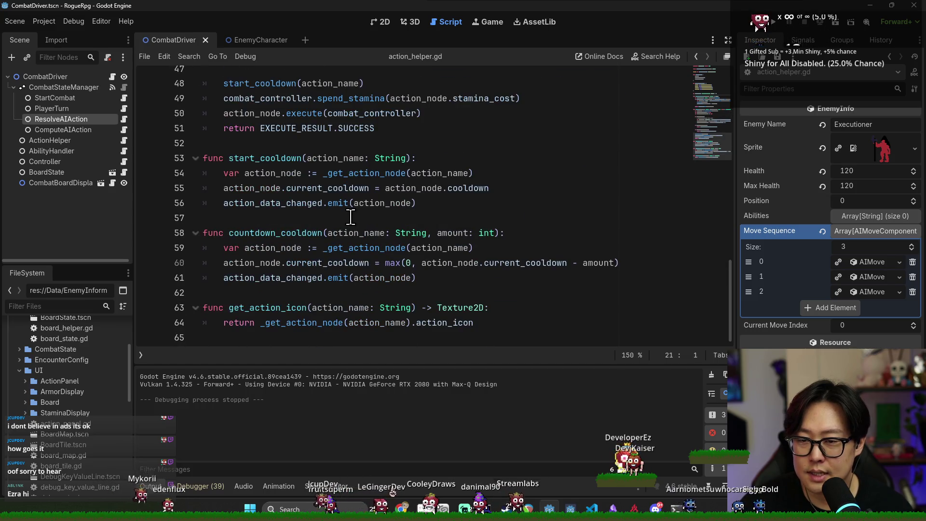
{"action": "scroll", "coordinate": [363, 222], "scroll_direction": "up", "scroll_amount": 6}
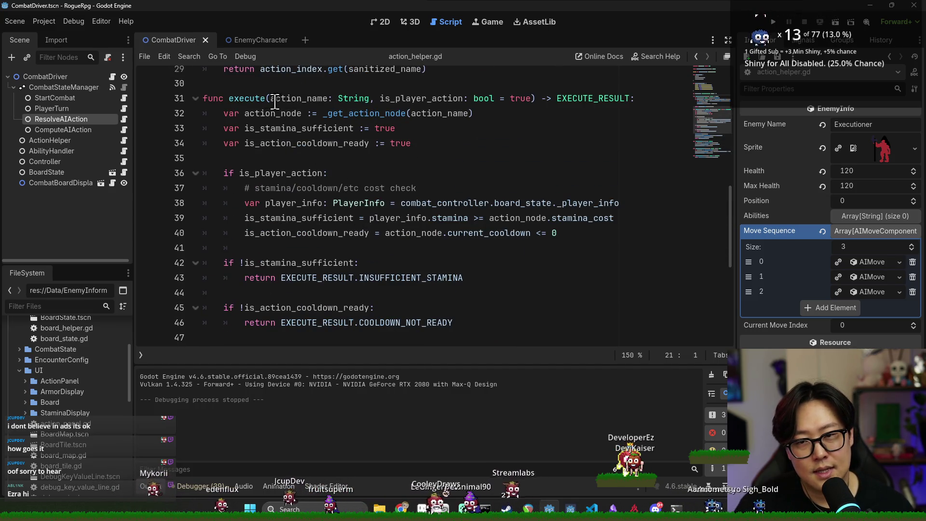
{"action": "left_click", "coordinate": [238, 94]}
{"action": "double_click", "coordinate": [271, 96]}
{"action": "left_click", "coordinate": [247, 94]}
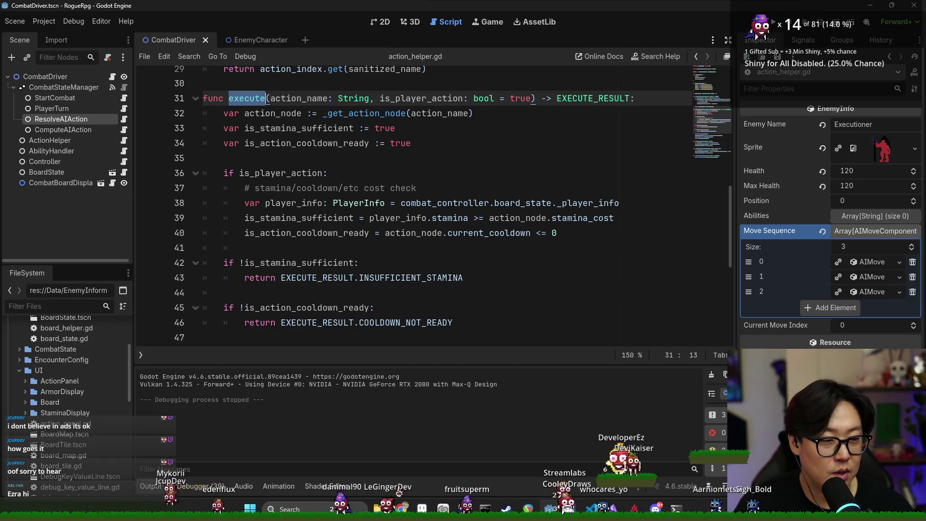
{"action": "scroll", "coordinate": [348, 200], "scroll_direction": "up", "scroll_amount": 4}
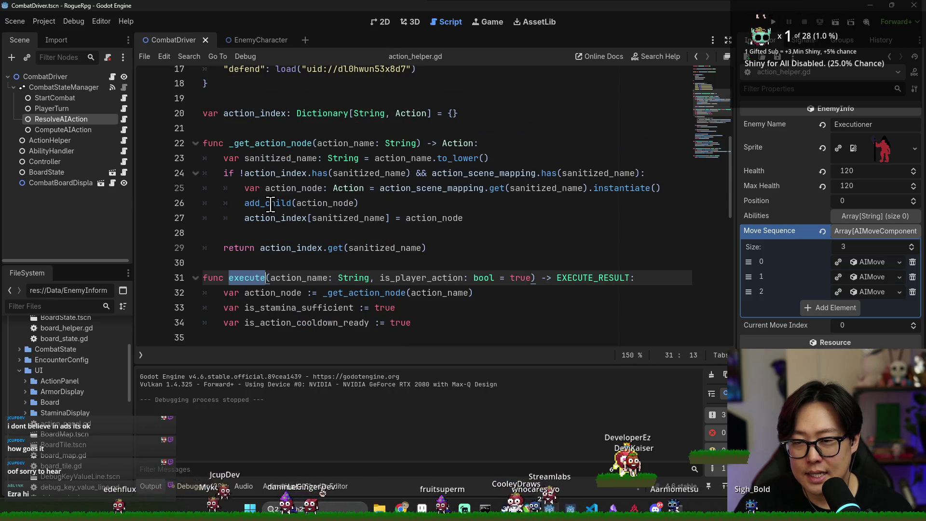
{"action": "scroll", "coordinate": [329, 154], "scroll_direction": "up", "scroll_amount": 5}
{"action": "scroll", "coordinate": [334, 199], "scroll_direction": "down", "scroll_amount": 2}
{"action": "scroll", "coordinate": [338, 208], "scroll_direction": "down", "scroll_amount": 4}
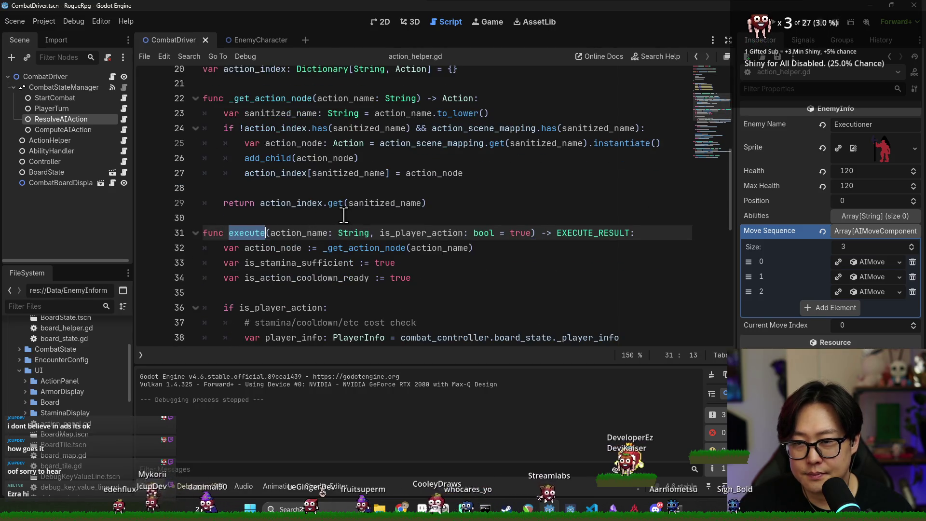
{"action": "double_click", "coordinate": [246, 234]}
{"action": "double_click", "coordinate": [297, 234]}
{"action": "left_click_drag", "start_coordinate": [411, 233], "coordinate": [529, 237]}
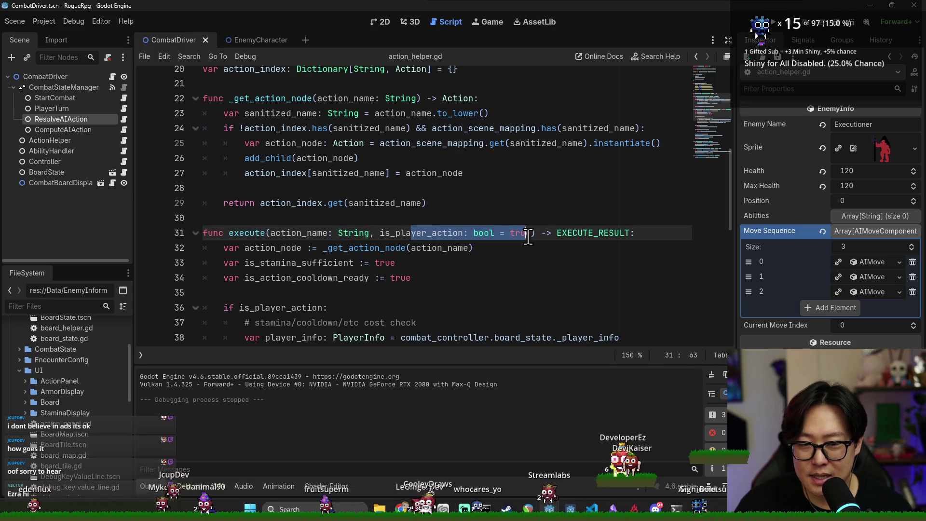
{"action": "scroll", "coordinate": [526, 235], "scroll_direction": "down", "scroll_amount": 2}
{"action": "scroll", "coordinate": [444, 241], "scroll_direction": "down", "scroll_amount": 1}
{"action": "scroll", "coordinate": [452, 239], "scroll_direction": "down", "scroll_amount": 1}
{"action": "scroll", "coordinate": [444, 193], "scroll_direction": "up", "scroll_amount": 3}
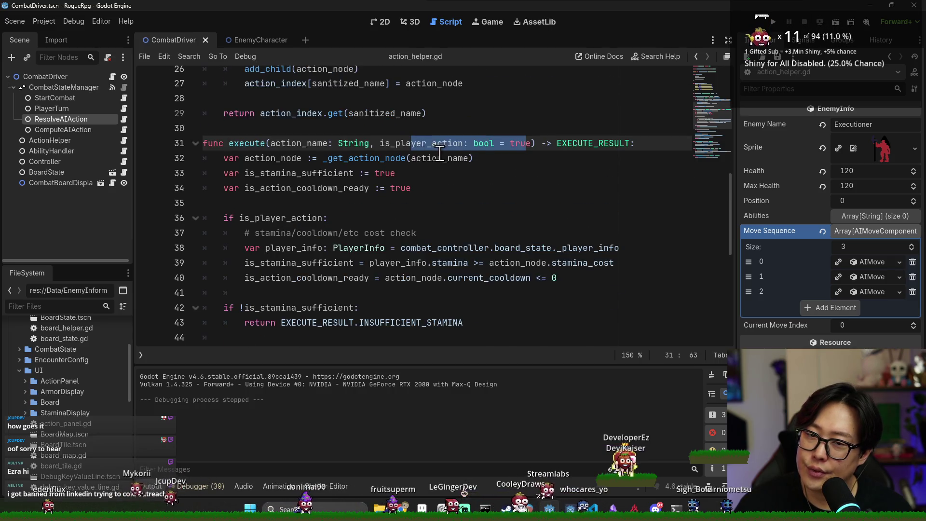
{"action": "scroll", "coordinate": [444, 184], "scroll_direction": "up", "scroll_amount": 2}
{"action": "left_click", "coordinate": [450, 216]}
Above execute, begin a function ai_execute with a move_component: AIMoveComponent parameter.
{"action": "key", "text": "Return"}
{"action": "key", "text": "Return"}
{"action": "key", "text": "Up"}
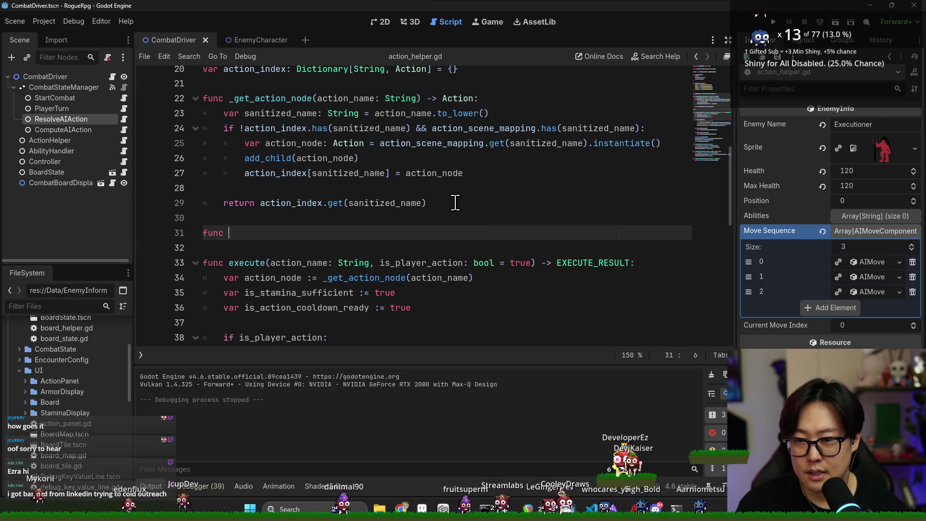
{"action": "type", "text": "te(move_com"}
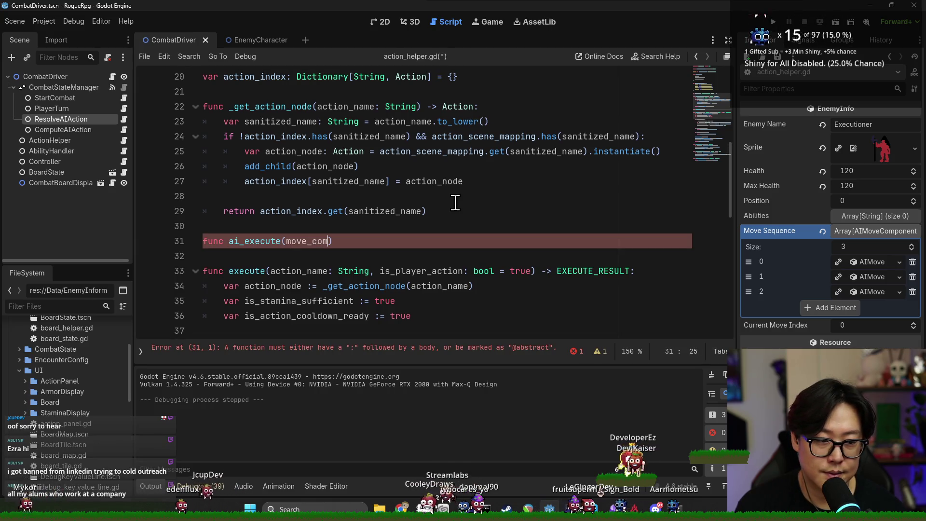
{"action": "type", "text": "):"}
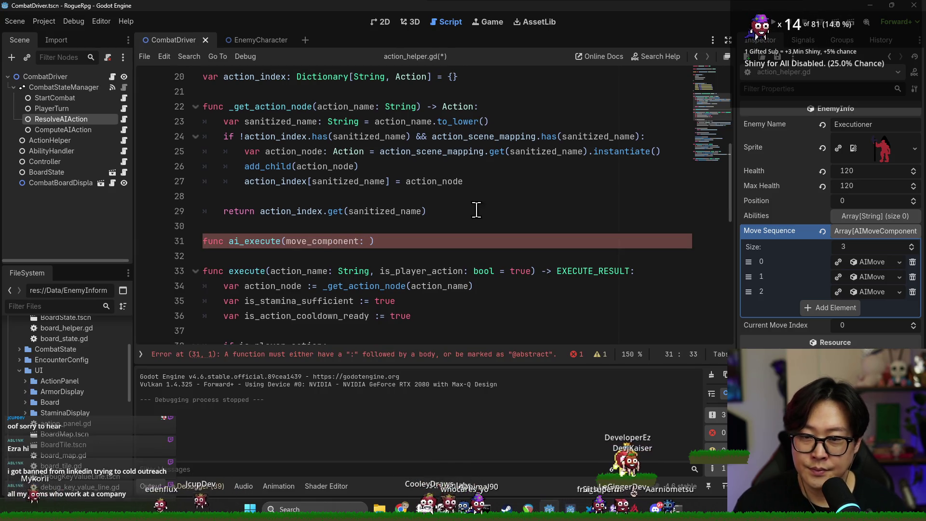
{"action": "scroll", "coordinate": [426, 192], "scroll_direction": "up", "scroll_amount": 6}
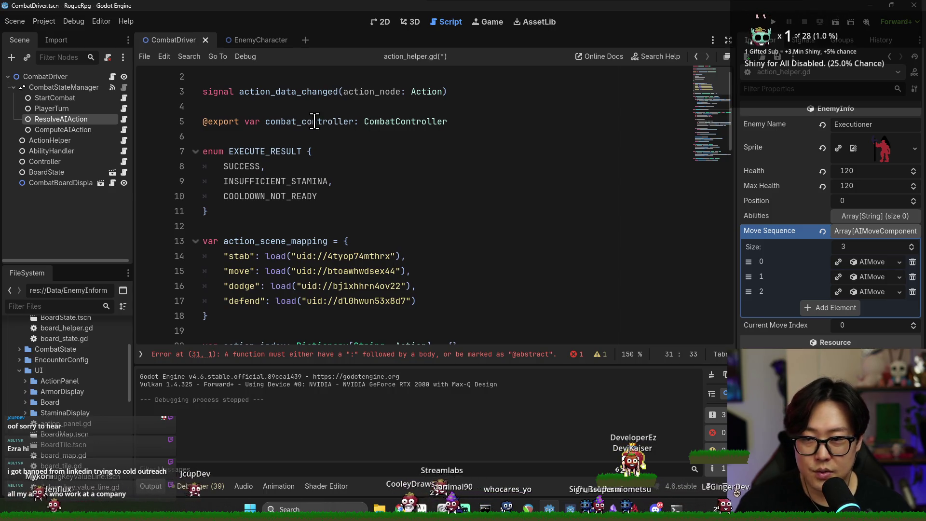
{"action": "scroll", "coordinate": [351, 138], "scroll_direction": "down", "scroll_amount": 8}
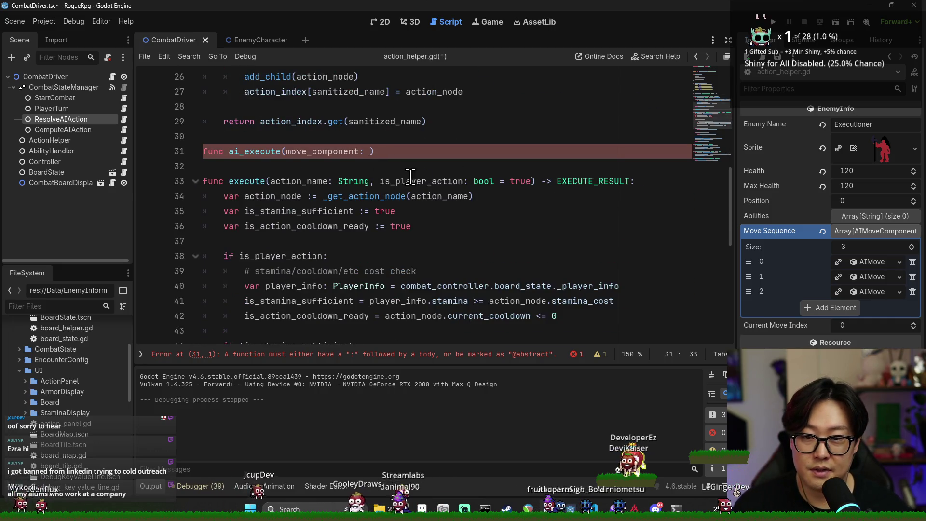
{"action": "type", "text": "AIMo"}
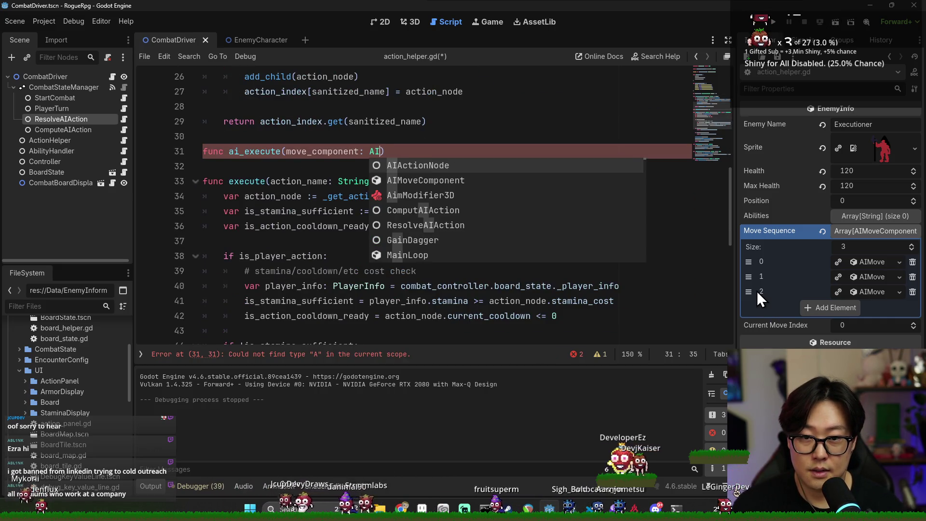
{"action": "key", "text": "Return"}
{"action": "type", "text": ");"}
Fix the ai_execute signature, give it a pass body and save action_helper.gd.
{"action": "key", "text": "Return"}
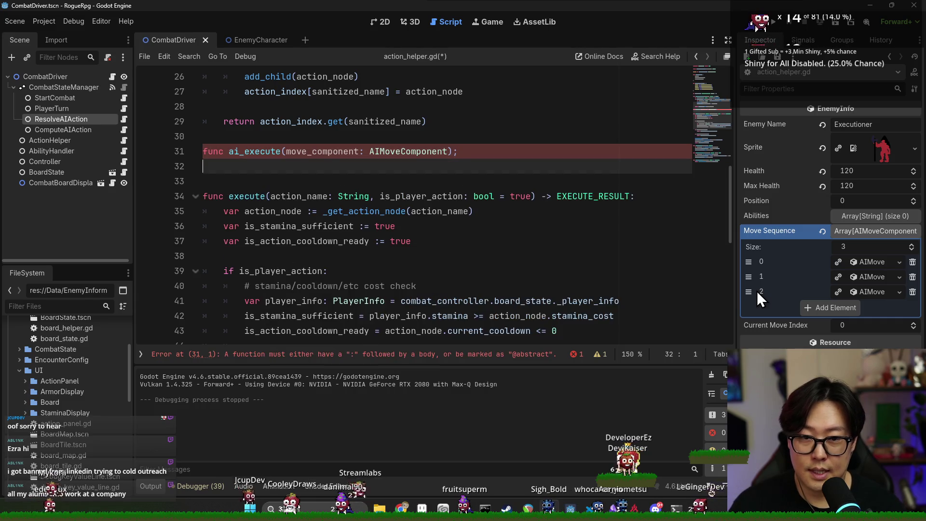
{"action": "key", "text": "BackSpace"}
{"action": "key", "text": "BackSpace"}
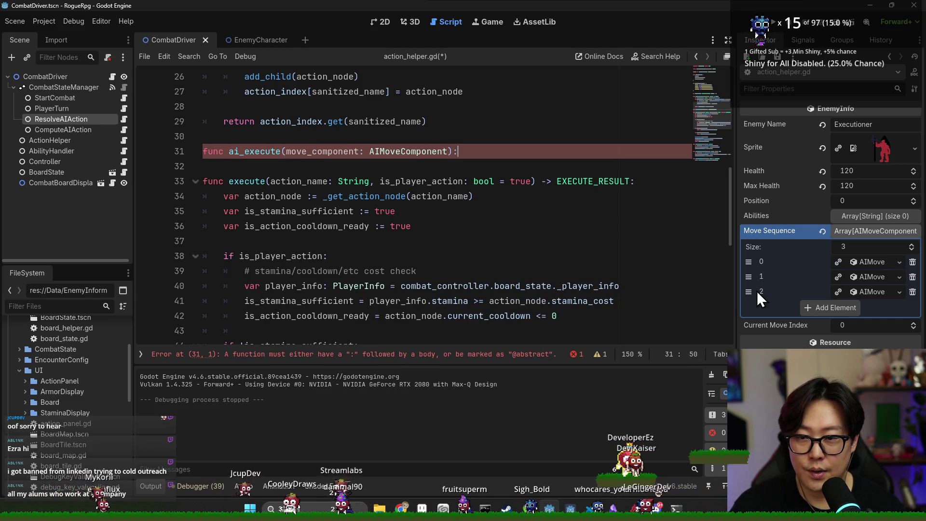
{"action": "type", "text": ":"}
{"action": "key", "text": "Return"}
{"action": "type", "text": "pass"}
{"action": "key", "text": "ctrl+s"}
{"action": "double_click", "coordinate": [255, 151]}
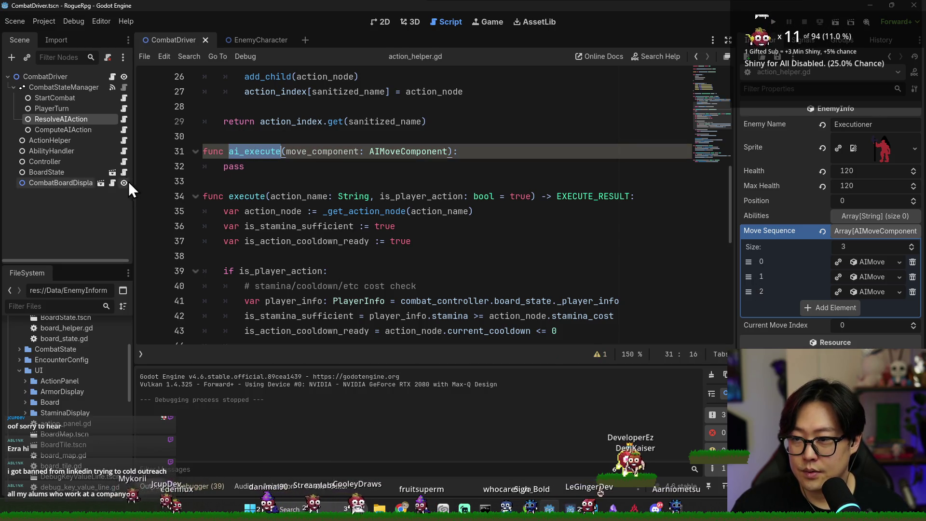
{"action": "left_click", "coordinate": [124, 162]}
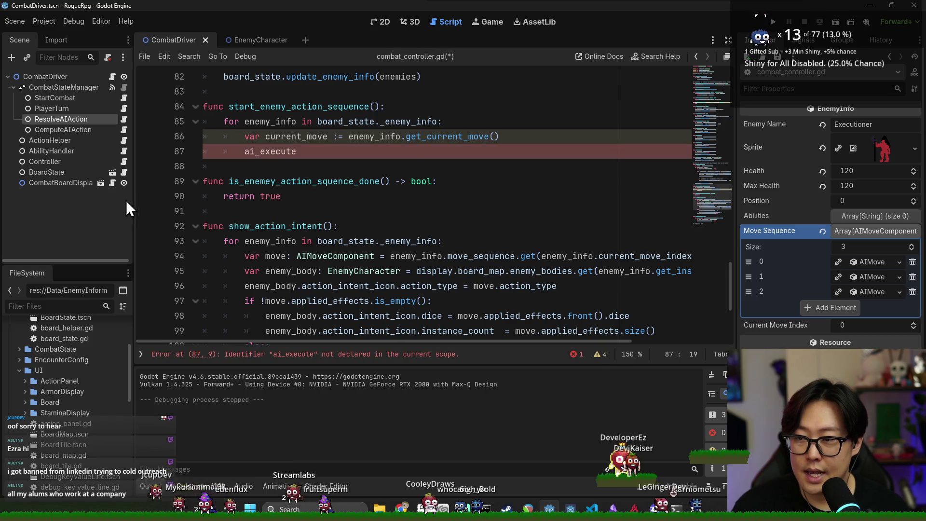
In combat_controller.gd, inspect the display and ability_handler variables and jump to AbilityHandler's definition.
{"action": "scroll", "coordinate": [178, 221], "scroll_direction": "up", "scroll_amount": 1}
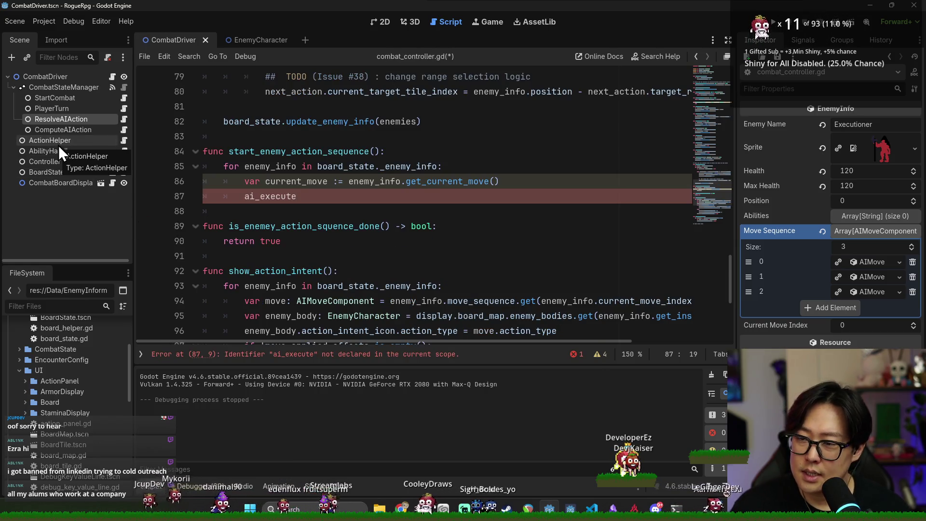
{"action": "scroll", "coordinate": [559, 233], "scroll_direction": "up", "scroll_amount": 15}
{"action": "scroll", "coordinate": [372, 158], "scroll_direction": "up", "scroll_amount": 8}
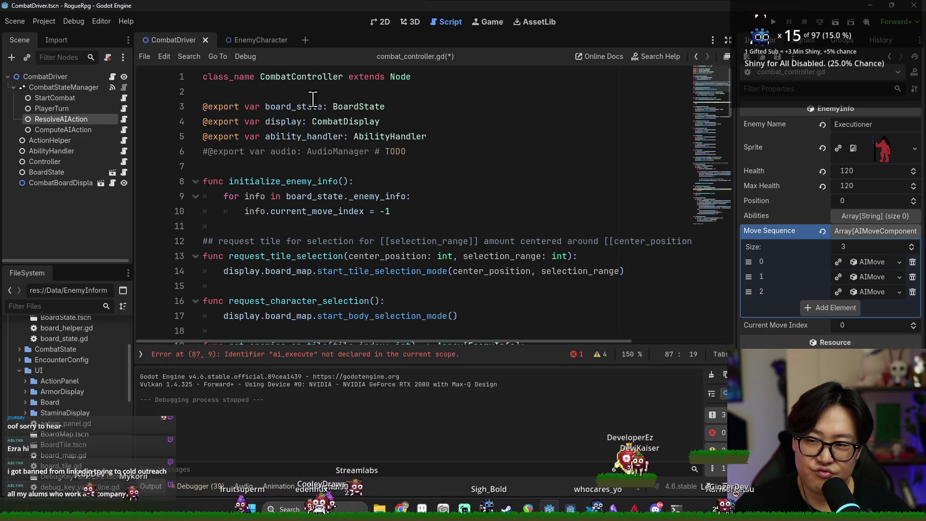
{"action": "double_click", "coordinate": [309, 149]}
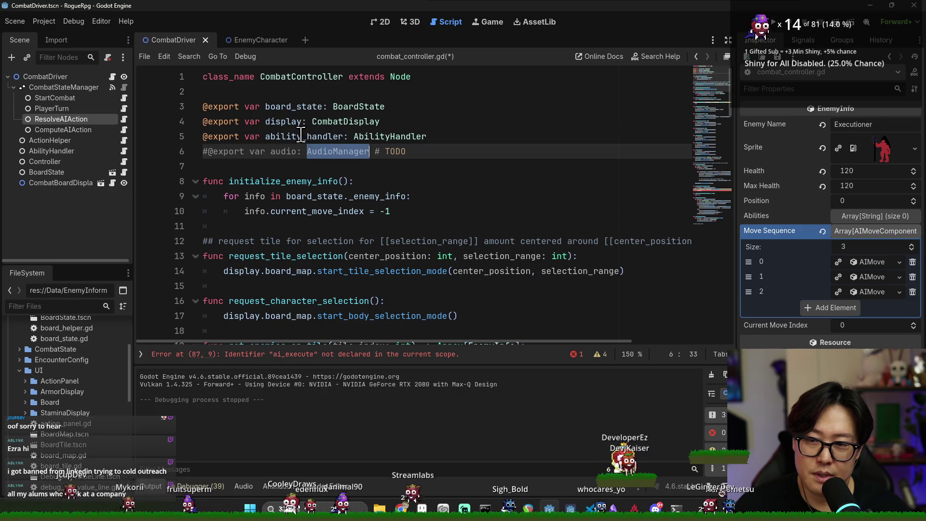
{"action": "double_click", "coordinate": [295, 124]}
{"action": "double_click", "coordinate": [311, 137]}
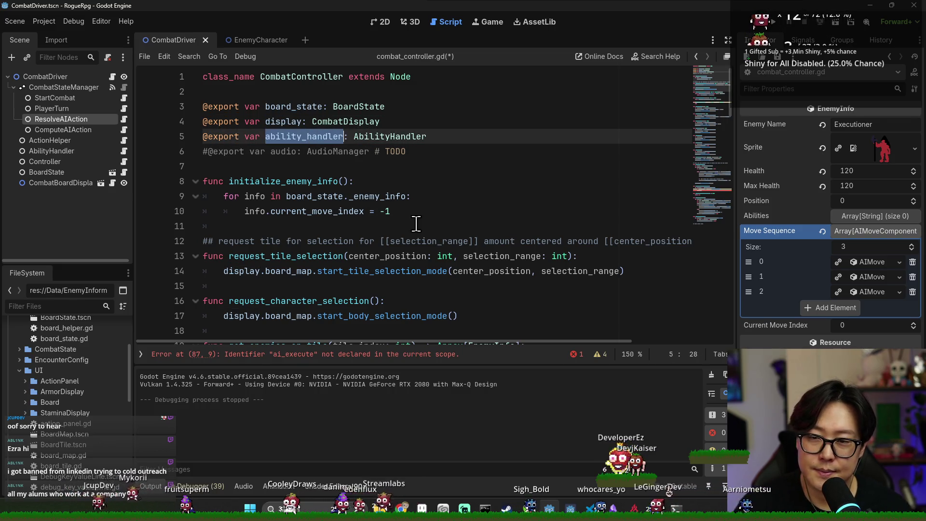
{"action": "left_click", "coordinate": [385, 137]}
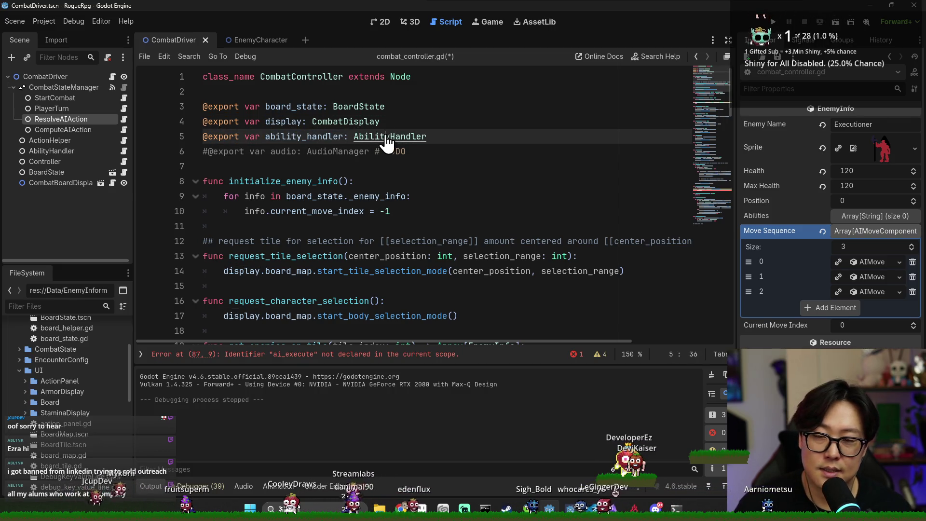
{"action": "left_click", "coordinate": [385, 137], "text": "ctrl"}
Look over the AbilityHandler script, then return to combat_controller.gd and save it.
{"action": "scroll", "coordinate": [379, 227], "scroll_direction": "up", "scroll_amount": 5}
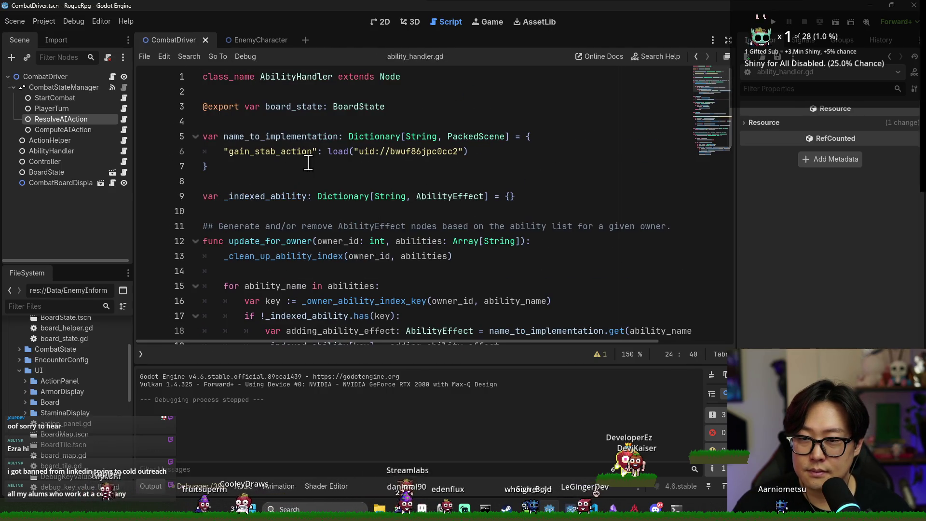
{"action": "mouse_move", "coordinate": [332, 150]}
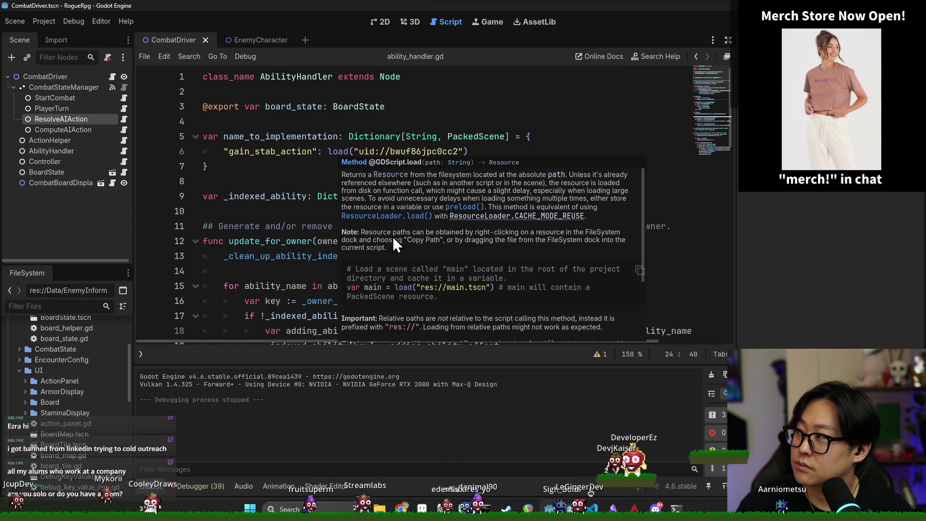
{"action": "key", "text": "alt+Left"}
{"action": "key", "text": "ctrl+s"}
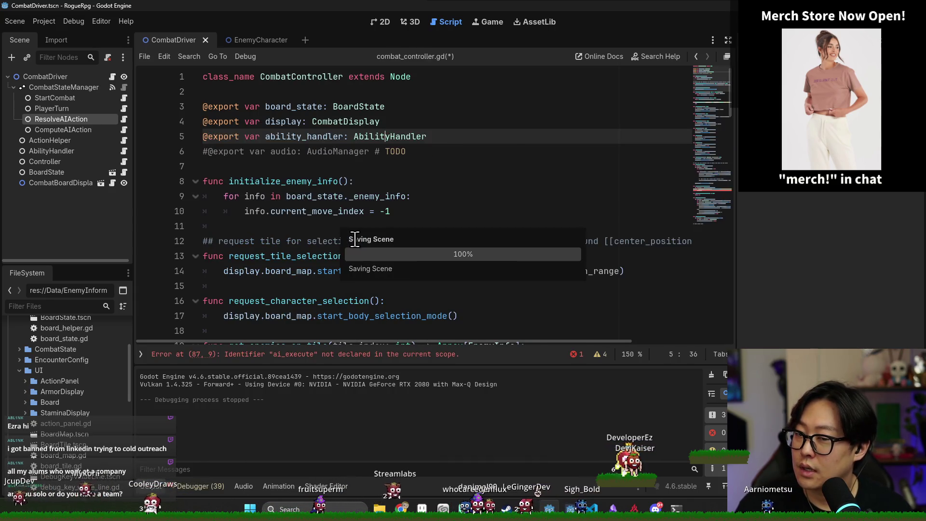
{"action": "scroll", "coordinate": [354, 238], "scroll_direction": "down", "scroll_amount": 15}
{"action": "scroll", "coordinate": [370, 265], "scroll_direction": "up", "scroll_amount": 5}
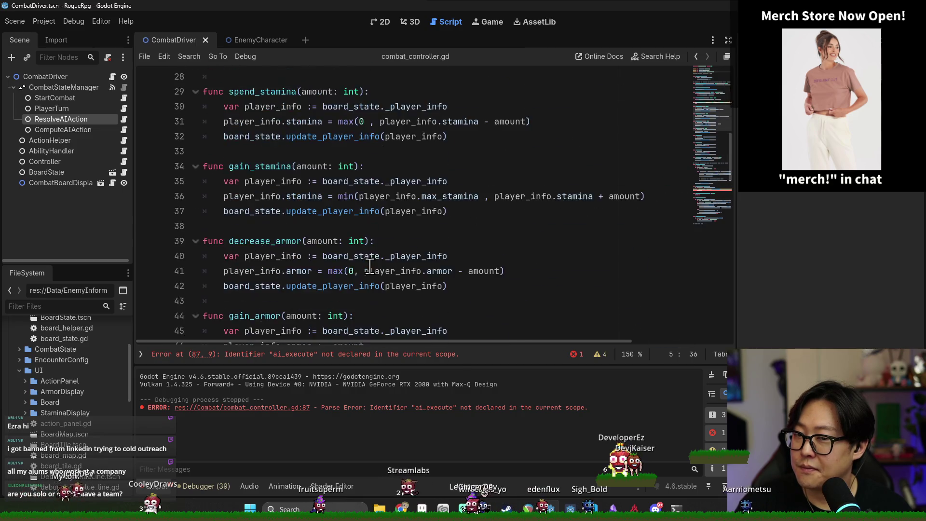
{"action": "scroll", "coordinate": [369, 265], "scroll_direction": "up", "scroll_amount": 5}
Review apply_effect_on_tile's signature and pass placeholder, then open resolve_ai_action.gd.
{"action": "triple_click", "coordinate": [331, 271]}
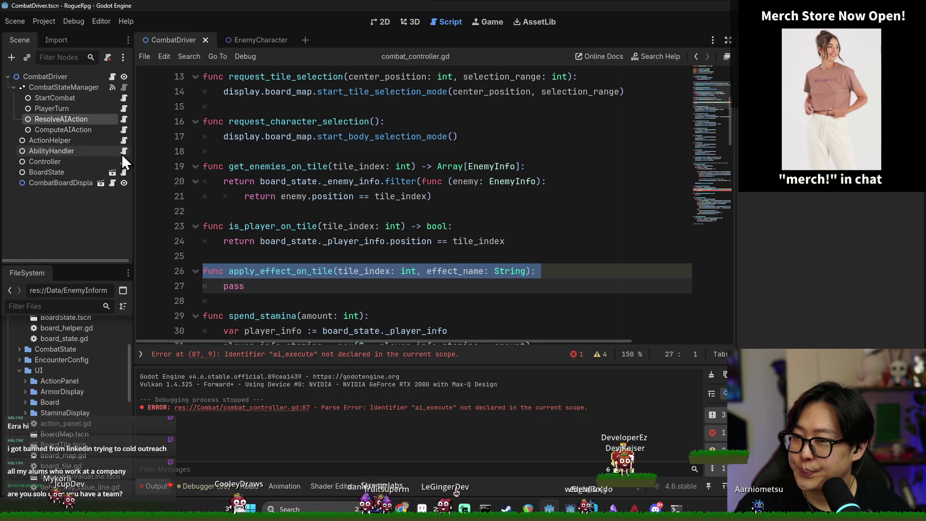
{"action": "scroll", "coordinate": [264, 172], "scroll_direction": "down", "scroll_amount": 3}
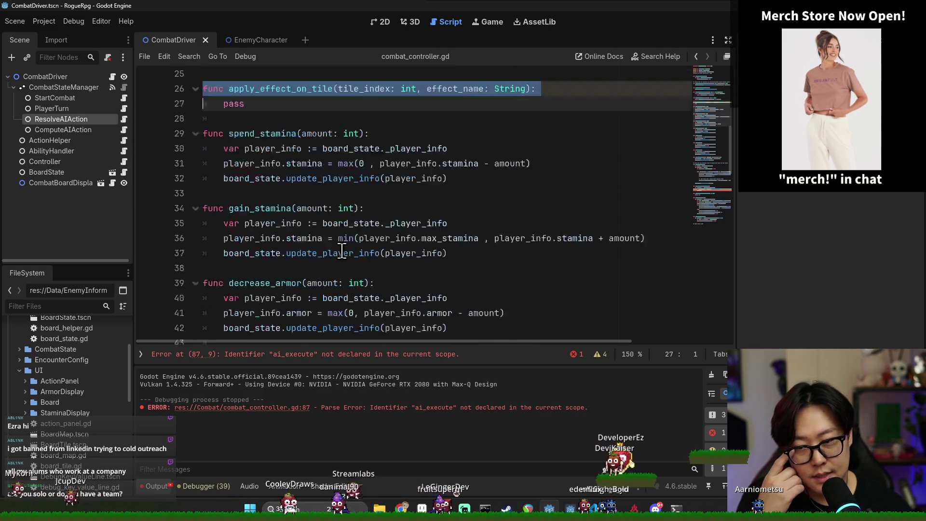
{"action": "double_click", "coordinate": [269, 151]}
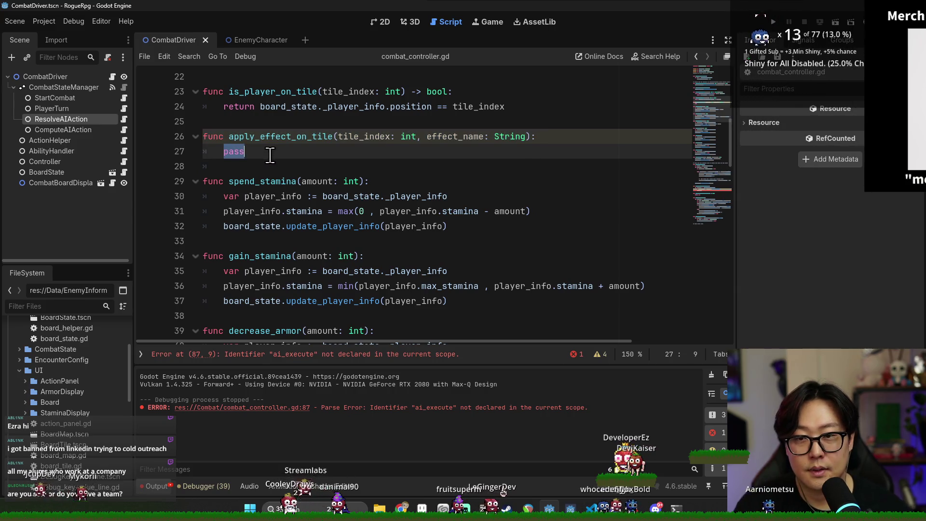
{"action": "scroll", "coordinate": [269, 234], "scroll_direction": "down", "scroll_amount": 3}
{"action": "scroll", "coordinate": [330, 234], "scroll_direction": "up", "scroll_amount": 6}
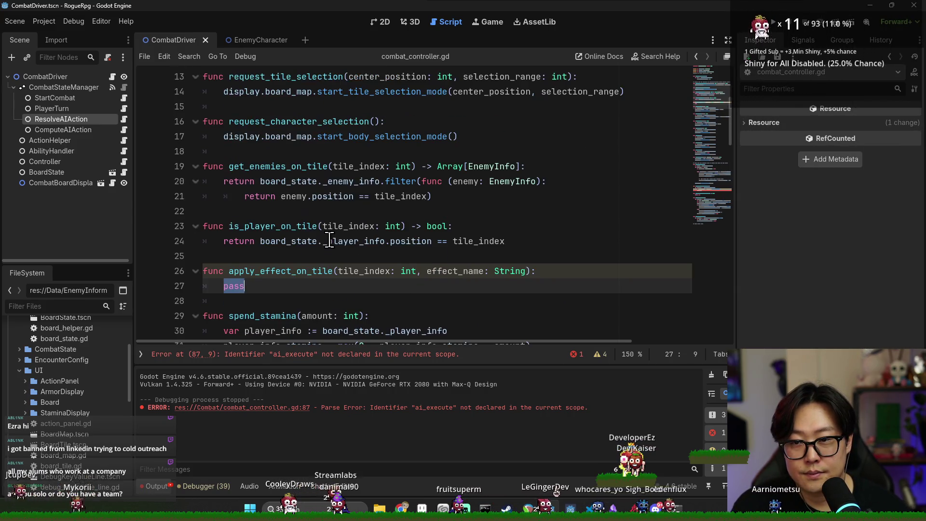
{"action": "scroll", "coordinate": [330, 226], "scroll_direction": "up", "scroll_amount": 4}
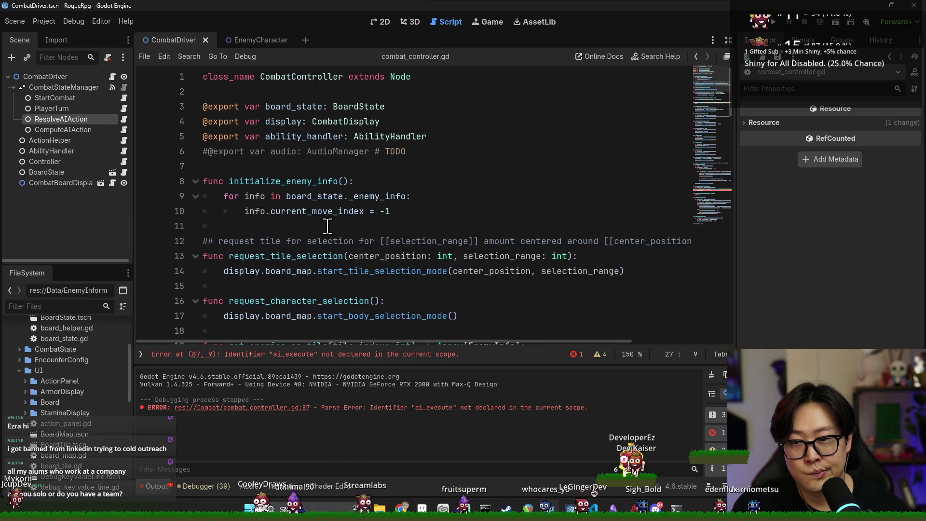
{"action": "left_click", "coordinate": [124, 119]}
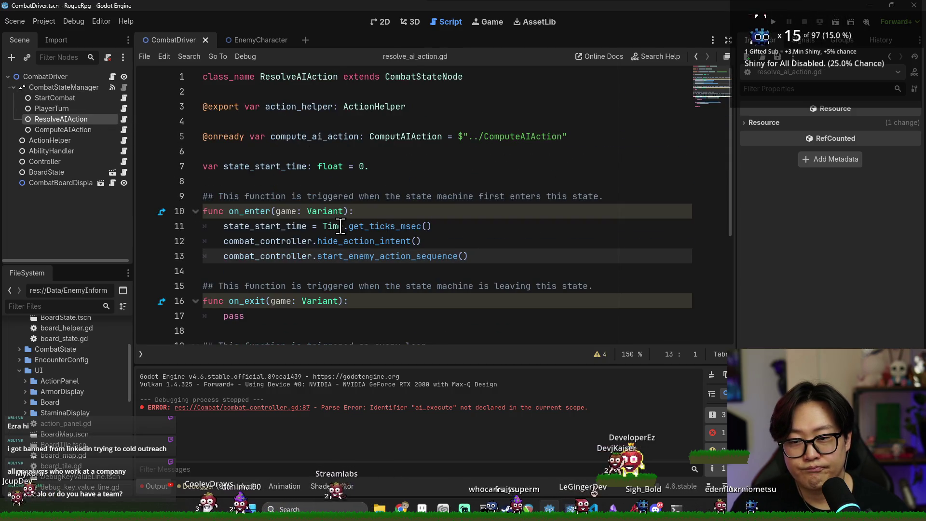
{"action": "mouse_move", "coordinate": [341, 226]}
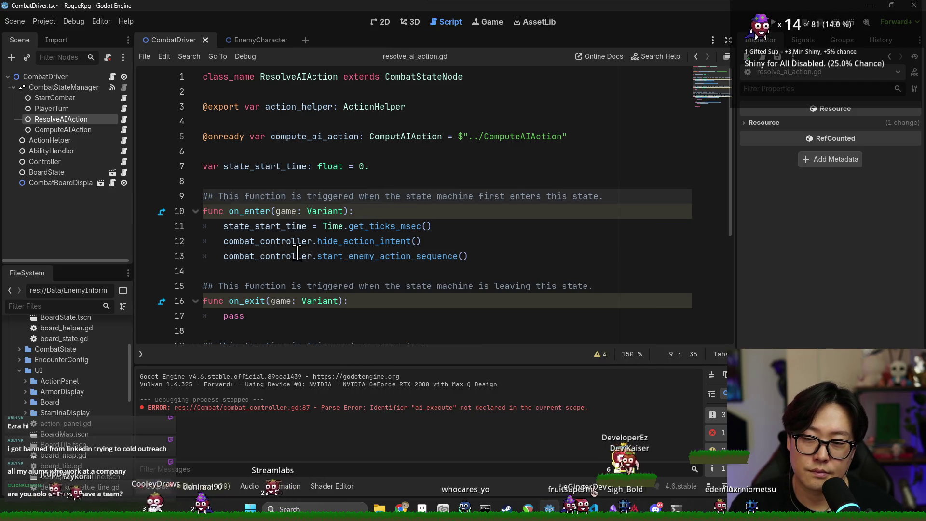
{"action": "double_click", "coordinate": [303, 257]}
{"action": "double_click", "coordinate": [341, 260]}
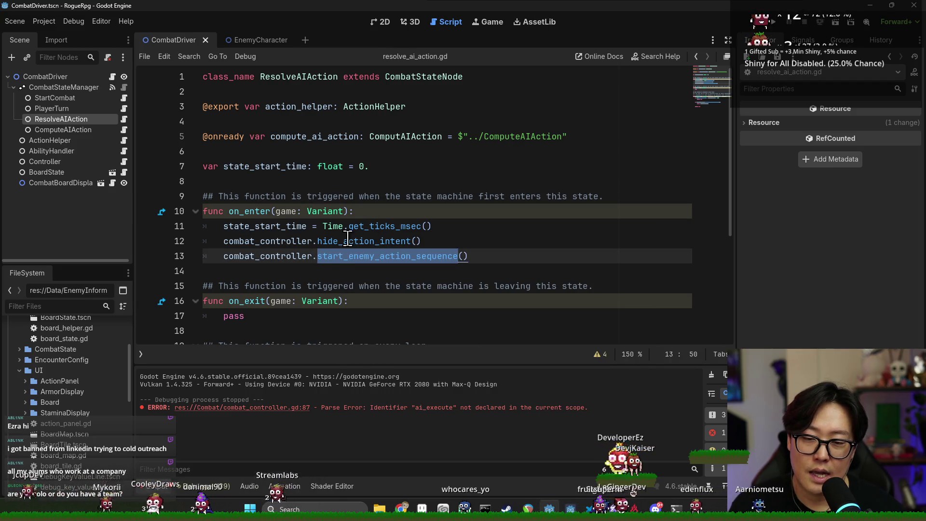
{"action": "left_click", "coordinate": [345, 256]}
{"action": "double_click", "coordinate": [366, 256]}
{"action": "left_click", "coordinate": [341, 257]}
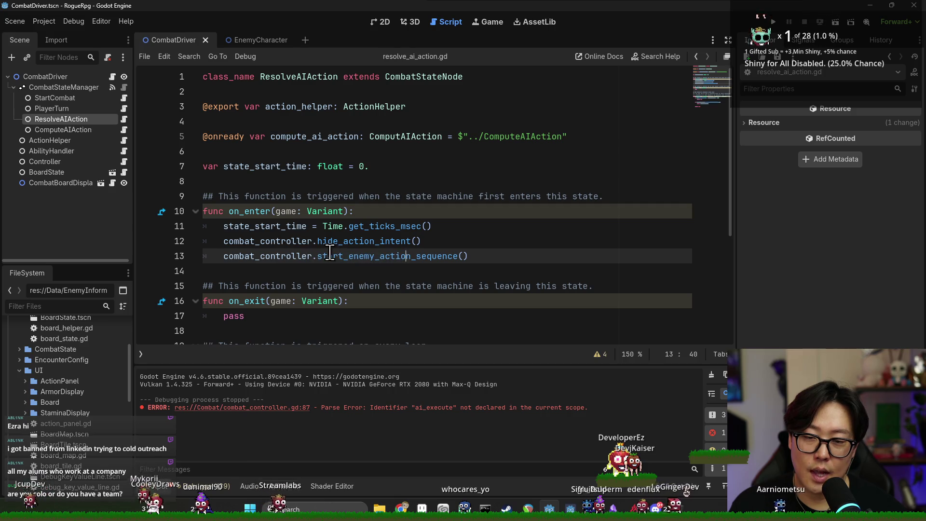
{"action": "left_click_drag", "start_coordinate": [317, 256], "coordinate": [449, 261]}
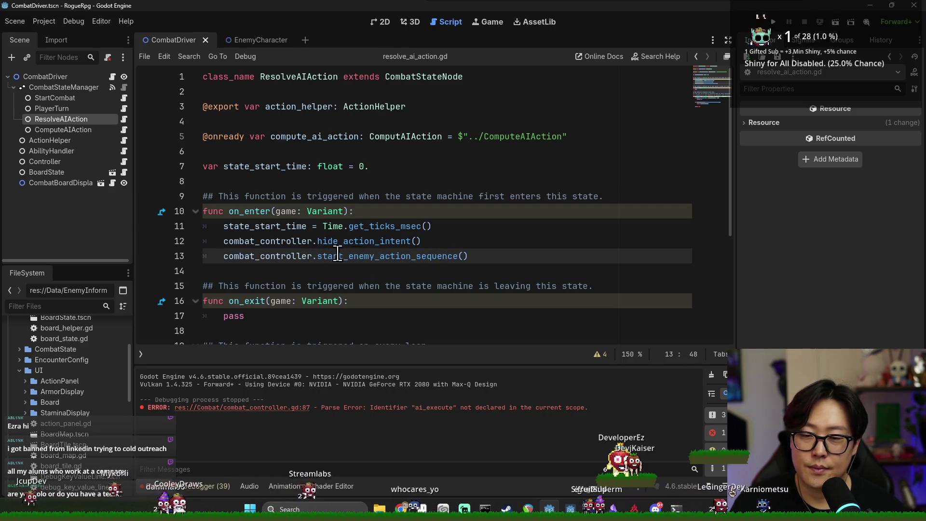
{"action": "left_click", "coordinate": [246, 257]}
{"action": "double_click", "coordinate": [246, 256]}
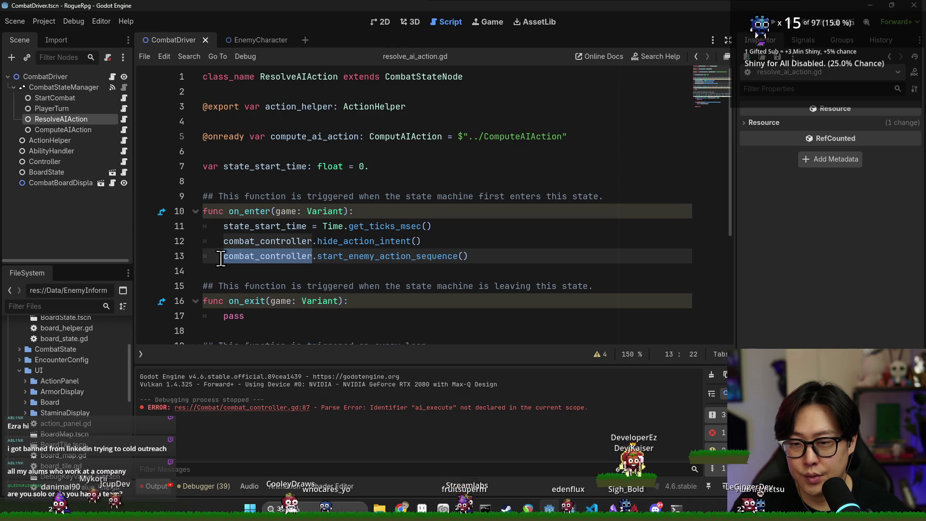
{"action": "key", "text": "alt+Tab"}
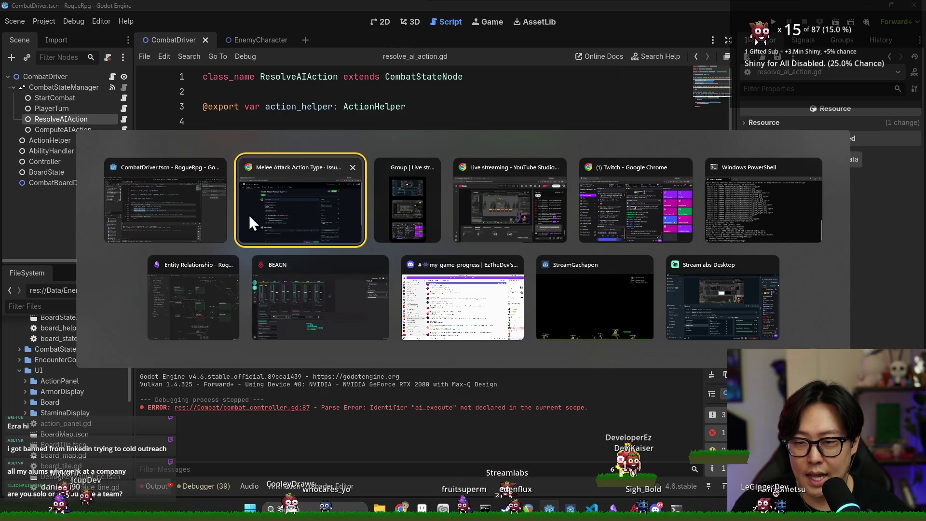
{"action": "left_click", "coordinate": [188, 294]}
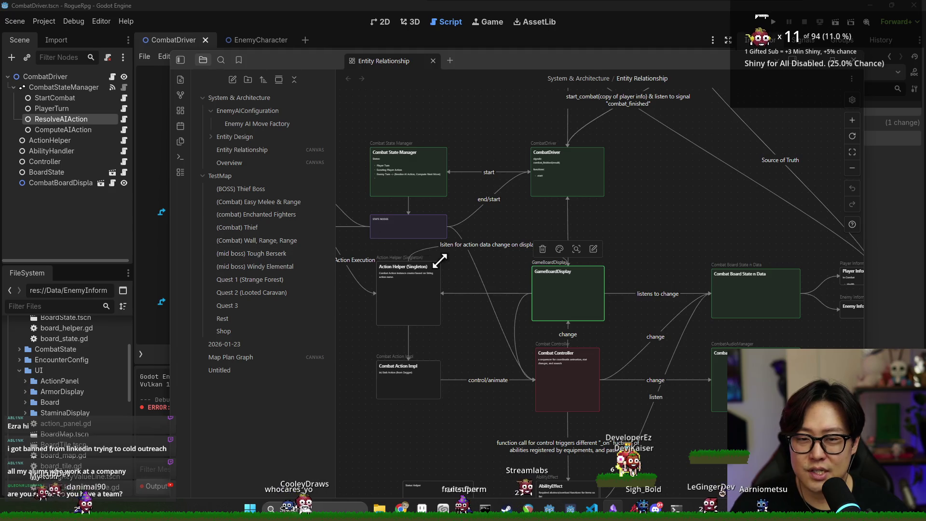
{"action": "scroll", "coordinate": [411, 229], "scroll_direction": "up", "scroll_amount": 10}
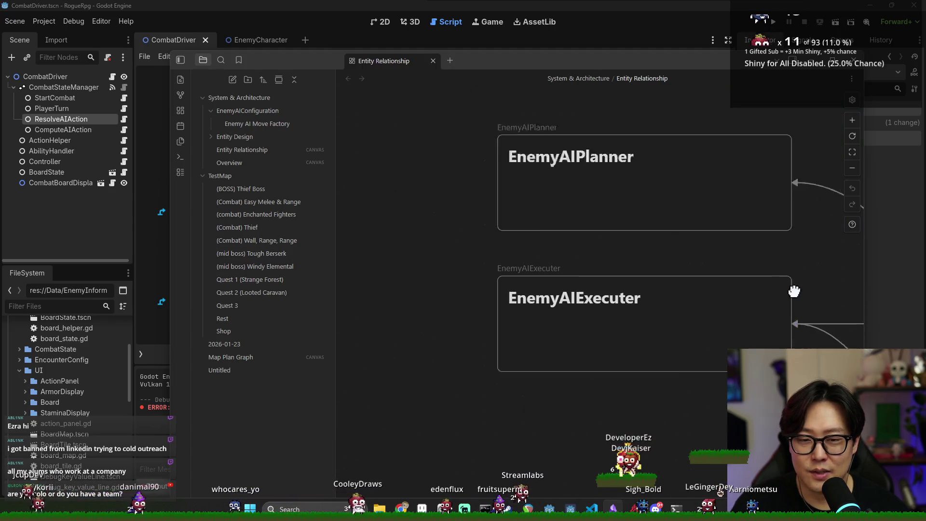
{"action": "scroll", "coordinate": [639, 279], "scroll_direction": "down", "scroll_amount": 1}
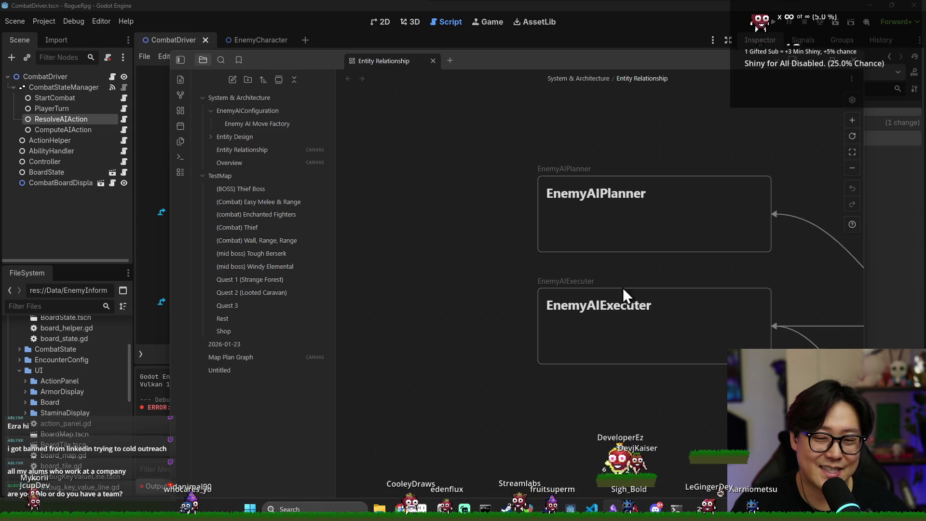
{"action": "left_click_drag", "start_coordinate": [651, 284], "coordinate": [474, 248]}
{"action": "left_click", "coordinate": [475, 2]}
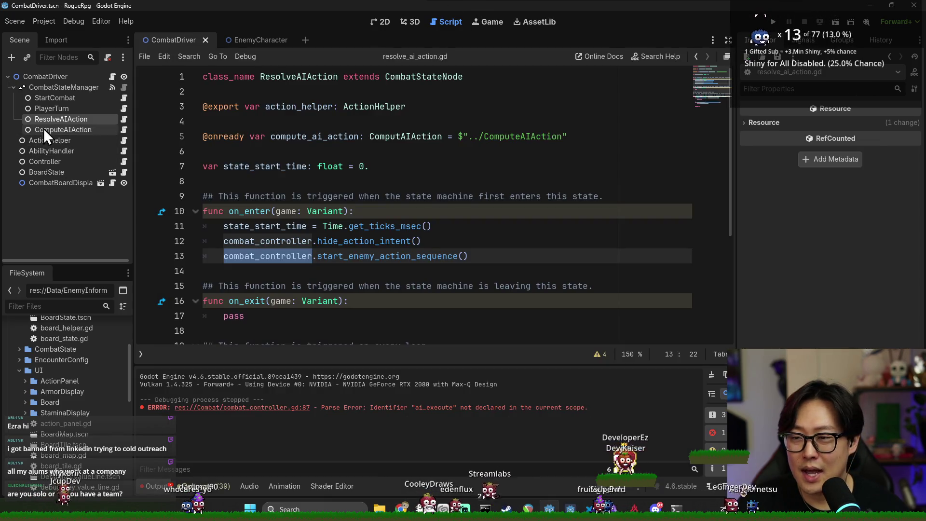
Add a plain Node child to CombatDriver below AbilityHandler and name it AiActionExecutor.
{"action": "left_click", "coordinate": [13, 88]}
{"action": "right_click", "coordinate": [22, 89]}
{"action": "right_click", "coordinate": [35, 77]}
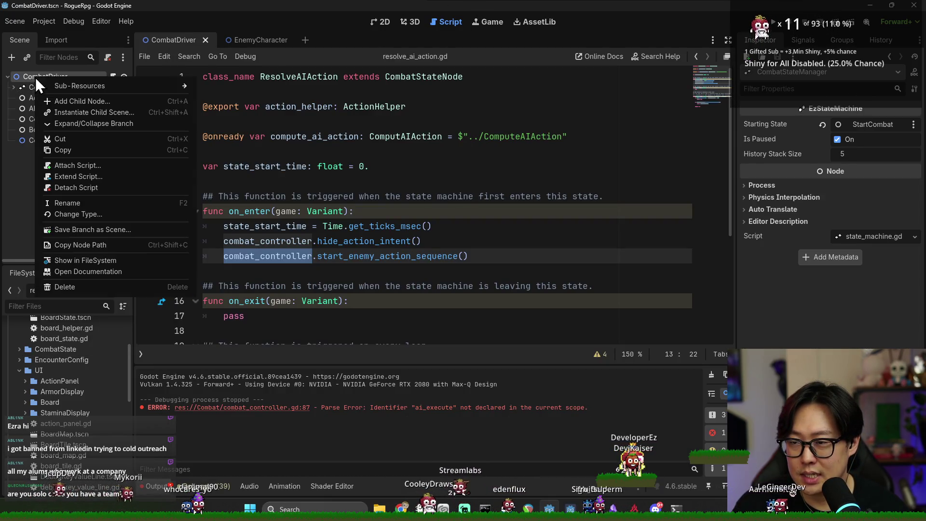
{"action": "left_click", "coordinate": [61, 102]}
{"action": "type", "text": "Node"}
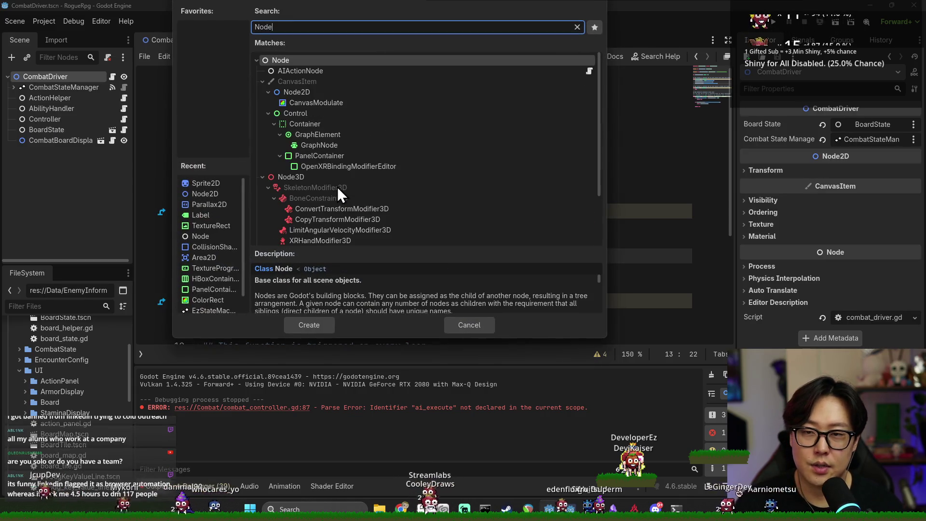
{"action": "key", "text": "Return"}
{"action": "left_click_drag", "start_coordinate": [38, 151], "coordinate": [51, 121]}
{"action": "double_click", "coordinate": [60, 120]}
{"action": "type", "text": "Ai"}
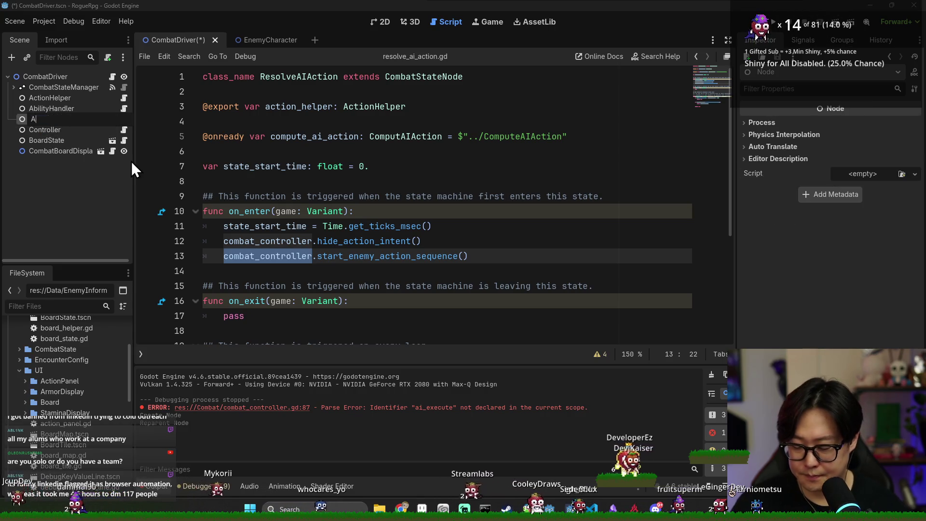
{"action": "type", "text": "ActionEx"}
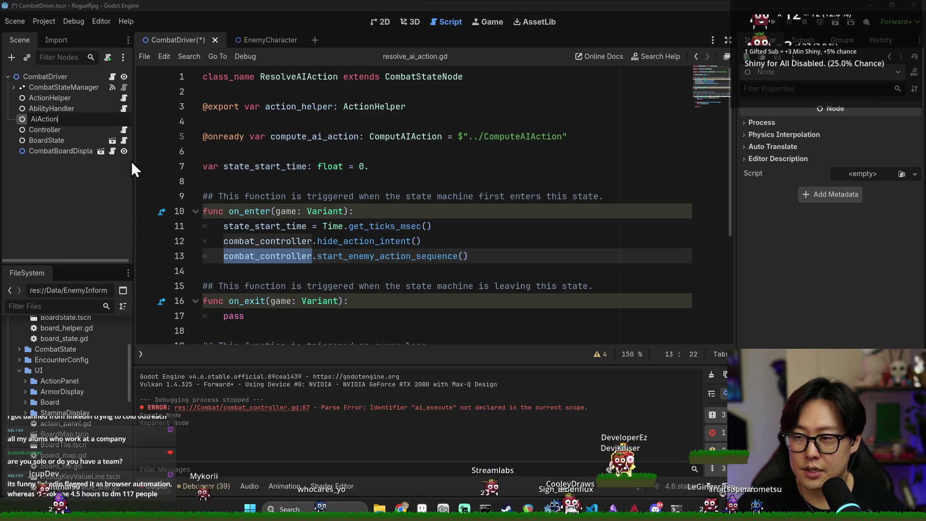
{"action": "type", "text": "ecutor"}
{"action": "key", "text": "Return"}
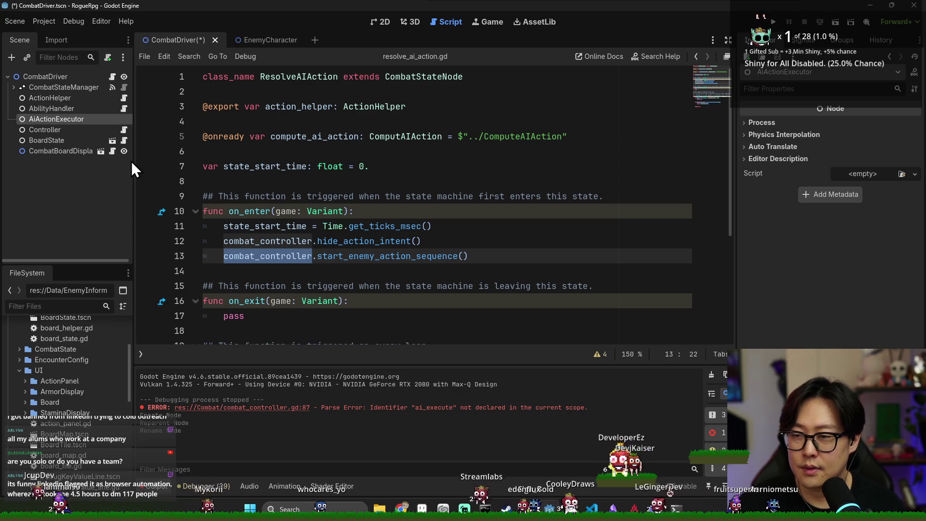
Attach a new ai_action_executor.gd script saved in Combat/AI, starting with class_name AiActionExecutor.
{"action": "right_click", "coordinate": [79, 119]}
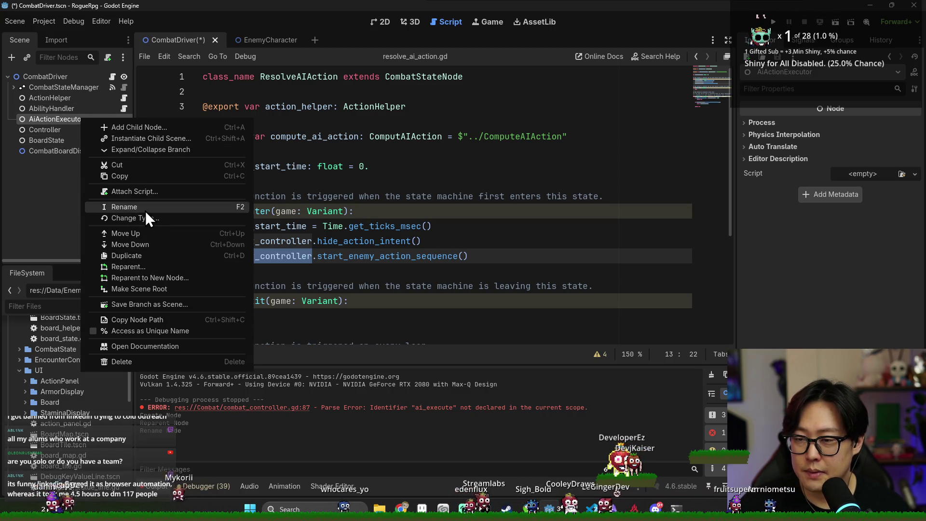
{"action": "left_click", "coordinate": [147, 192]}
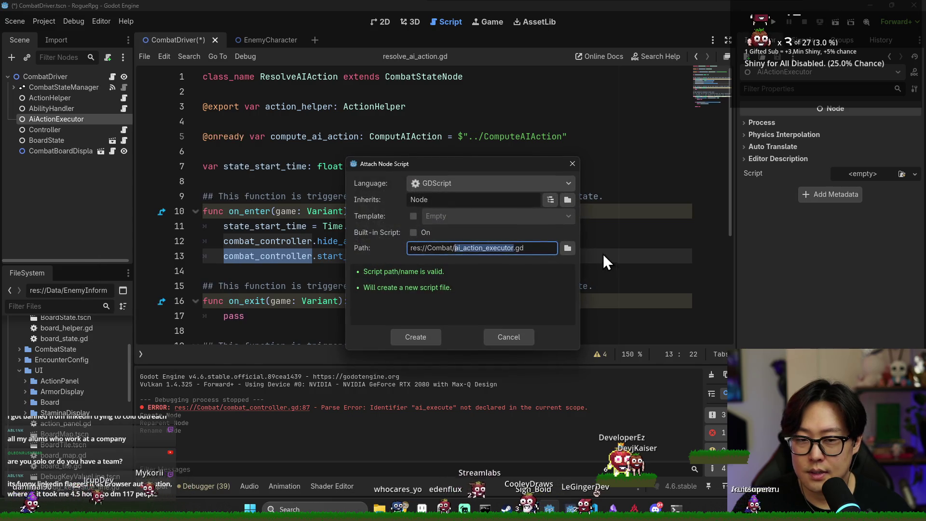
{"action": "left_click", "coordinate": [567, 248]}
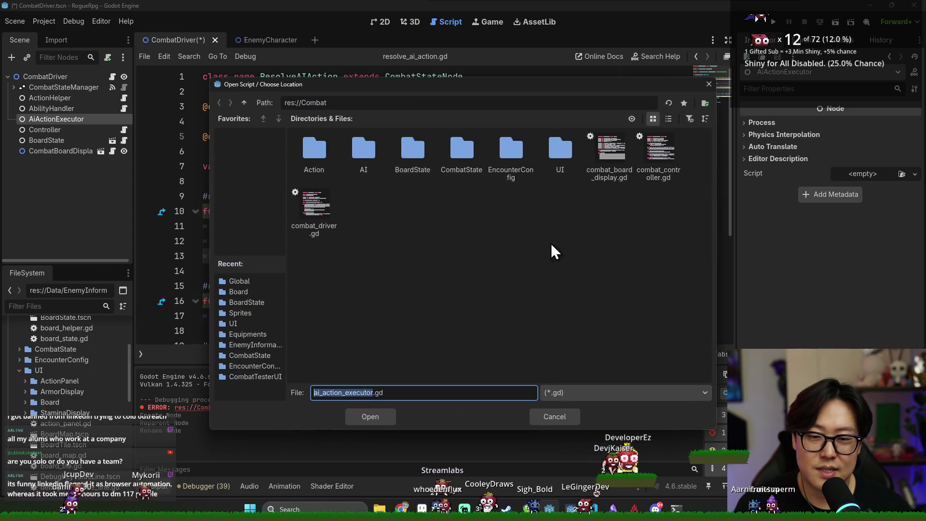
{"action": "double_click", "coordinate": [370, 152]}
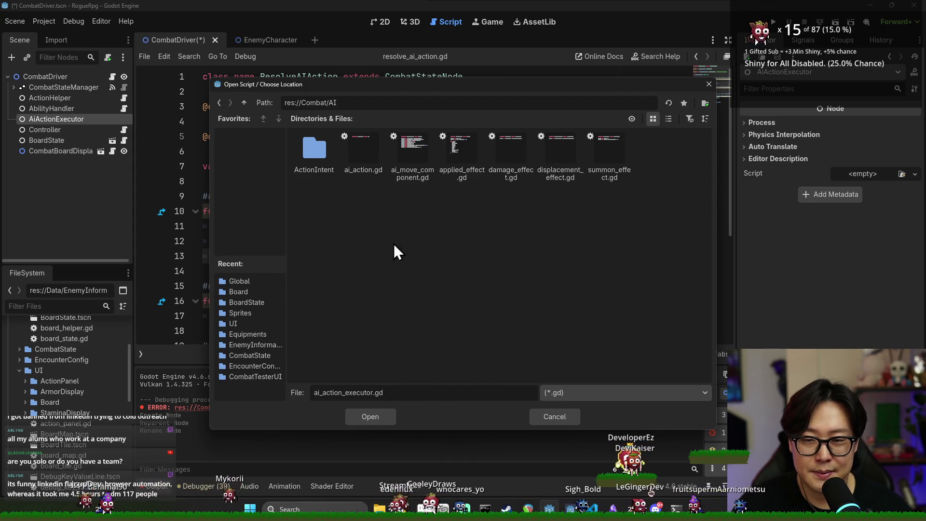
{"action": "left_click", "coordinate": [384, 418]}
{"action": "left_click", "coordinate": [410, 335]}
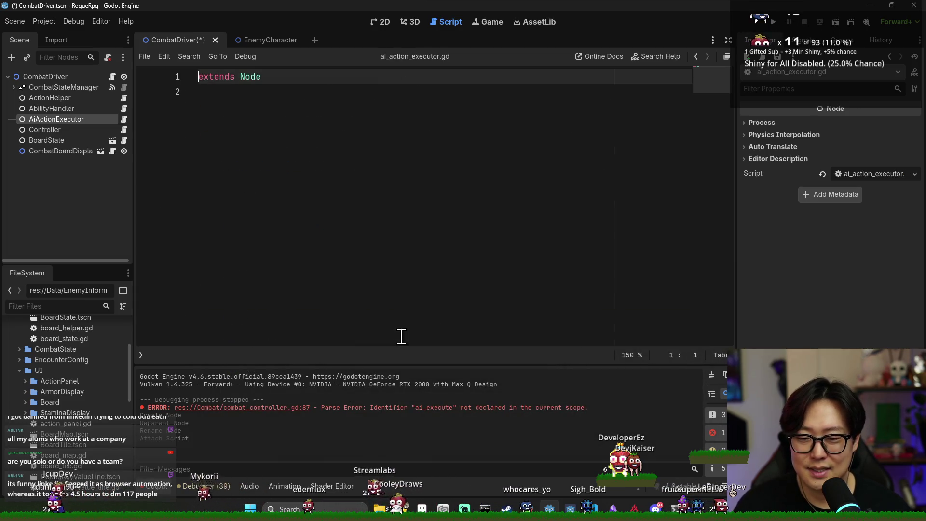
{"action": "type", "text": "class_name "}
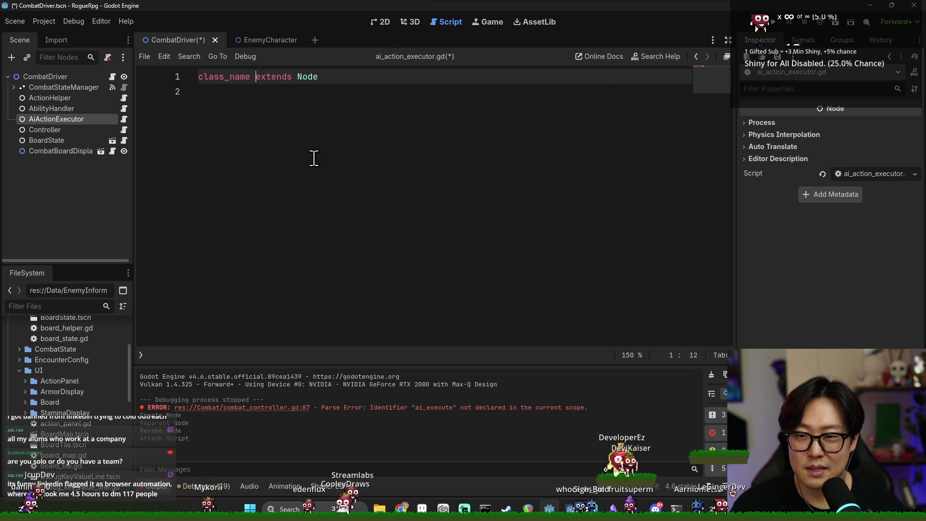
{"action": "type", "text": "AiActionExecutor"}
{"action": "key", "text": "ctrl+s"}
{"action": "left_click", "coordinate": [496, 127]}
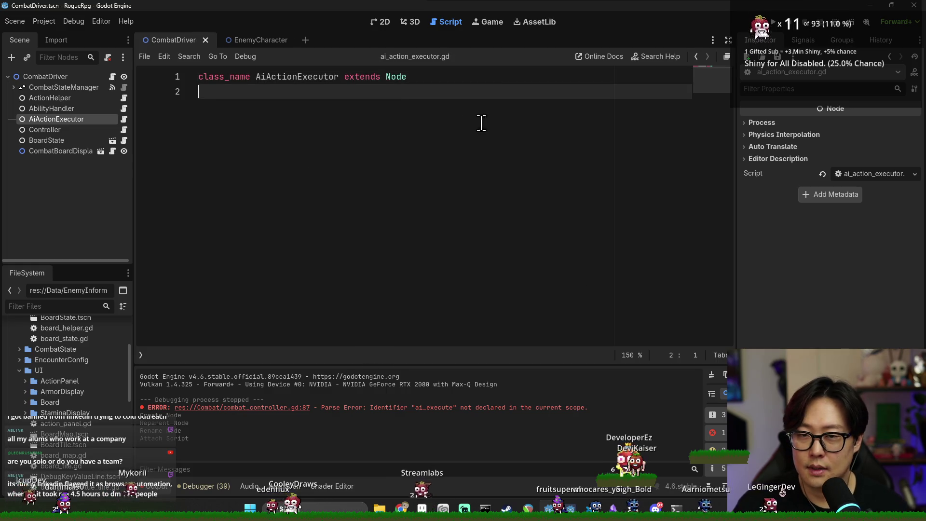
{"action": "key", "text": "Return"}
{"action": "type", "text": "@export "}
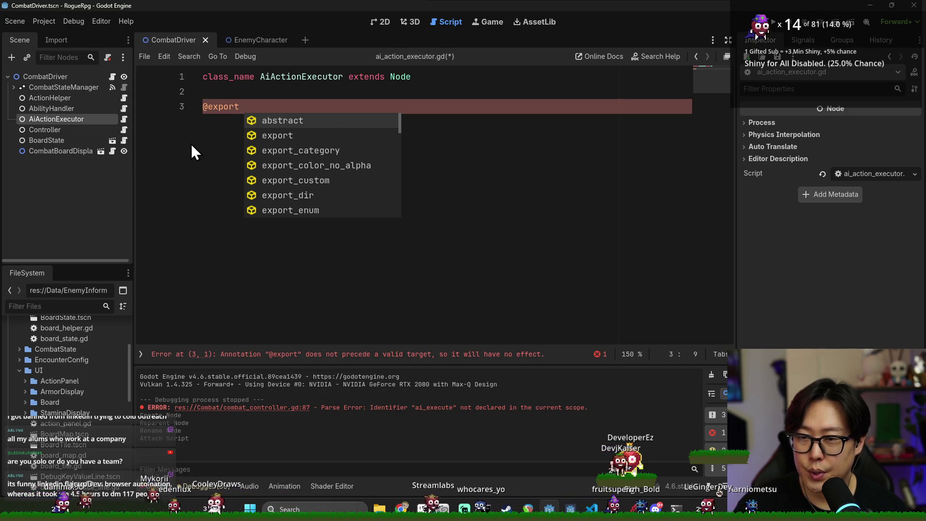
{"action": "type", "text": "var con"}
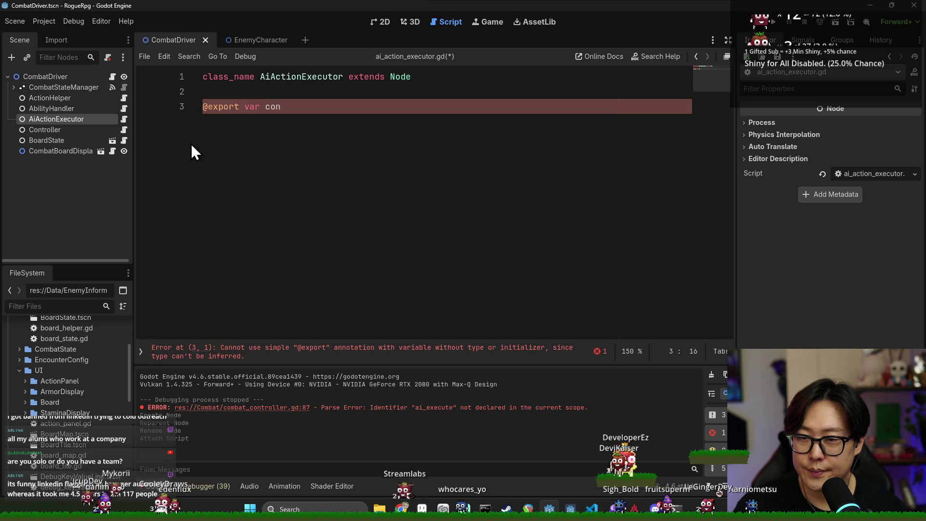
{"action": "type", "text": "troller: Co"}
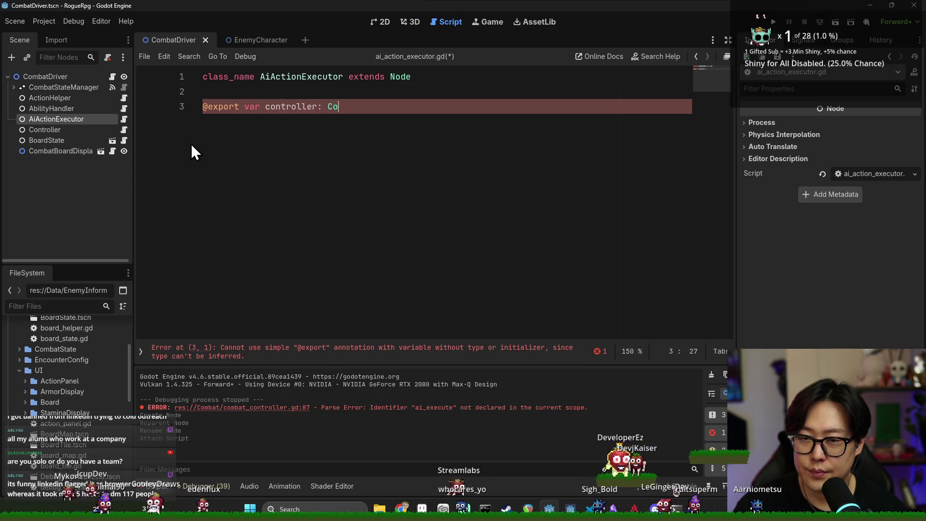
{"action": "left_click", "coordinate": [276, 107]}
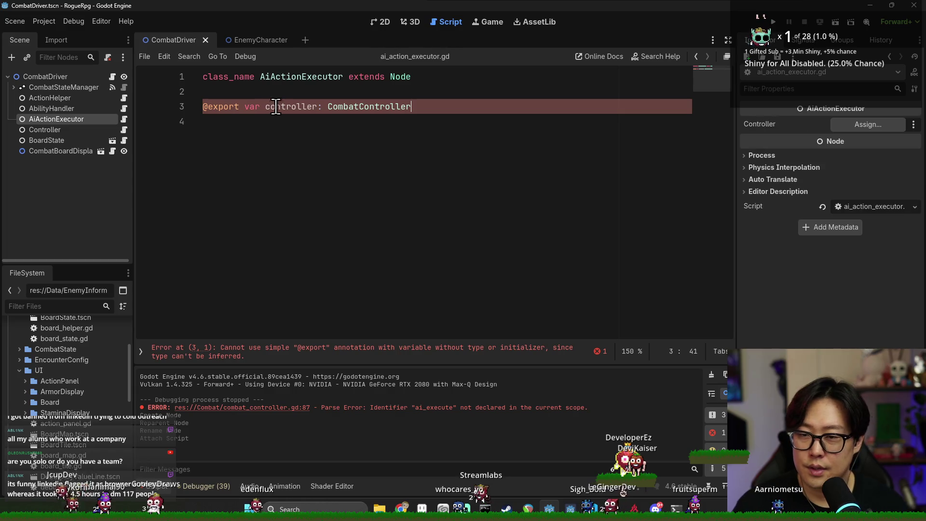
{"action": "key", "text": "ctrl+s"}
Assign the Controller node to the exported controller property in the Inspector.
{"action": "left_click", "coordinate": [868, 125]}
{"action": "double_click", "coordinate": [417, 151]}
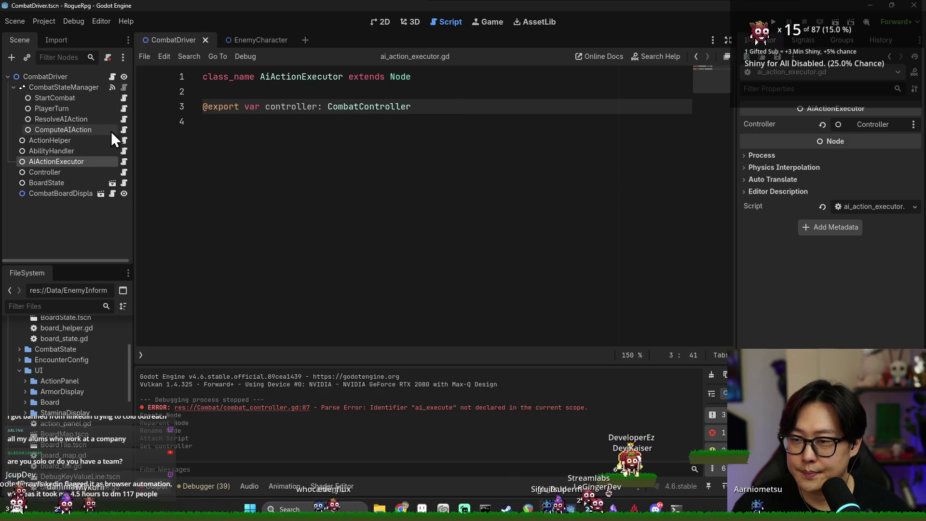
{"action": "left_click", "coordinate": [100, 137]}
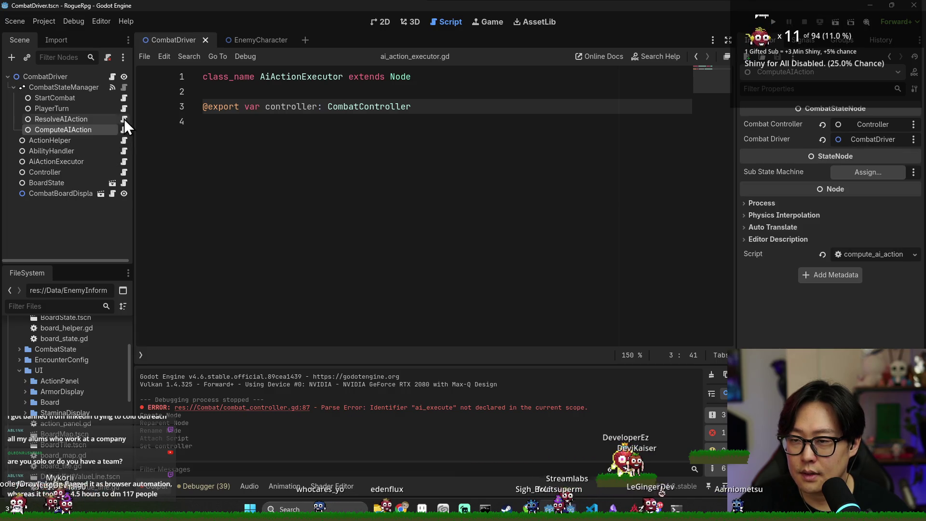
{"action": "left_click", "coordinate": [124, 119]}
{"action": "key", "text": "ctrl+s"}
{"action": "double_click", "coordinate": [291, 106]}
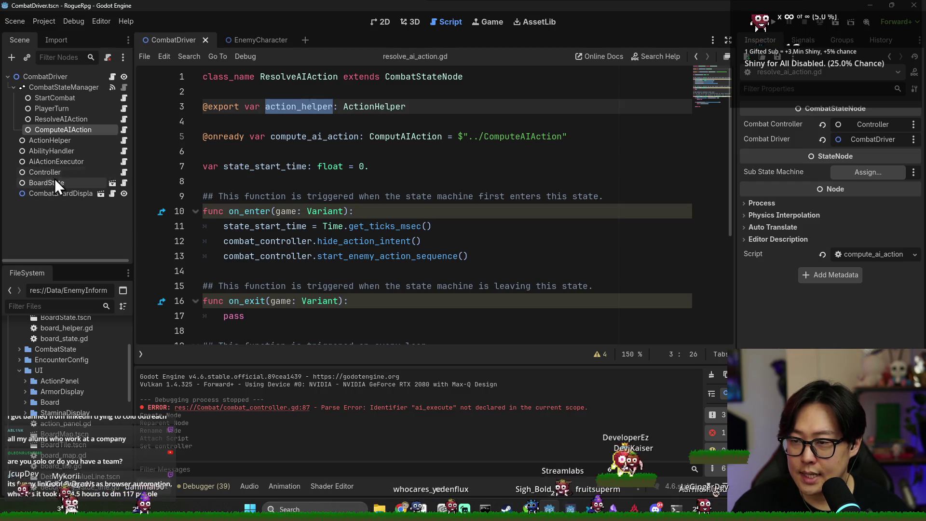
{"action": "left_click", "coordinate": [304, 123]}
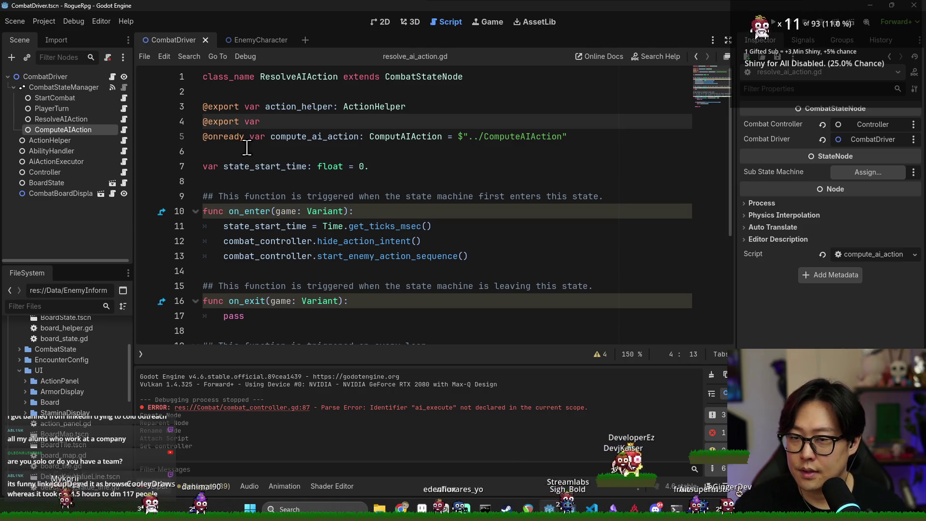
{"action": "key", "text": "Return"}
{"action": "left_click", "coordinate": [278, 122]}
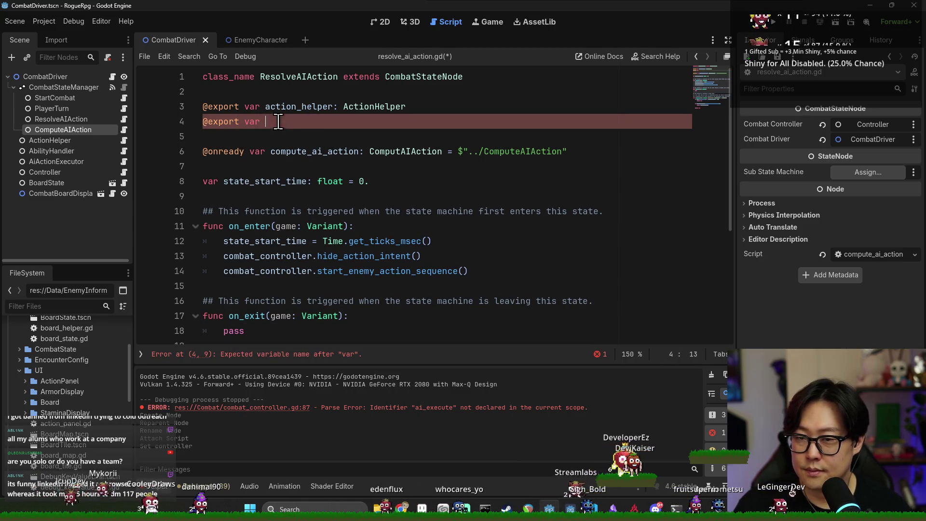
{"action": "type", "text": "_action_executor: "}
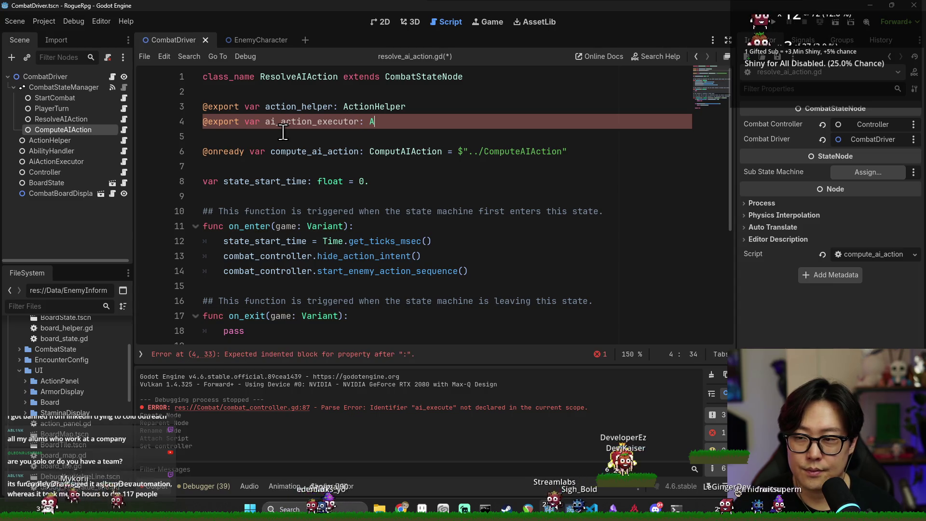
{"action": "type", "text": "Ai"}
{"action": "key", "text": "Return"}
{"action": "double_click", "coordinate": [297, 125]}
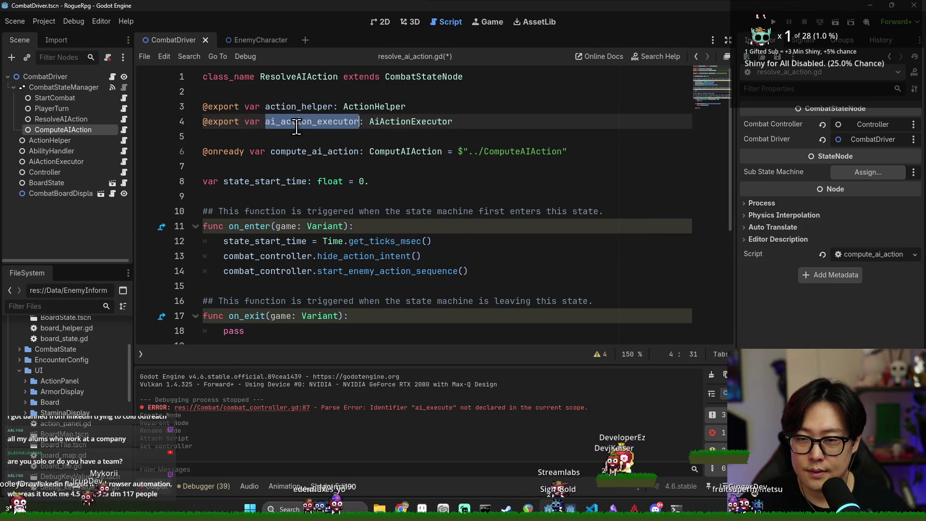
{"action": "key", "text": "ctrl+s"}
Replace combat_controller with ai_action_executor in the start_enemy_action_sequence call on line 14.
{"action": "scroll", "coordinate": [239, 178], "scroll_direction": "down", "scroll_amount": 1}
{"action": "left_click", "coordinate": [244, 210]}
{"action": "double_click", "coordinate": [280, 212]}
{"action": "left_click", "coordinate": [279, 212]}
{"action": "double_click", "coordinate": [279, 212]}
{"action": "double_click", "coordinate": [279, 226]}
{"action": "scroll", "coordinate": [290, 213], "scroll_direction": "up", "scroll_amount": 1}
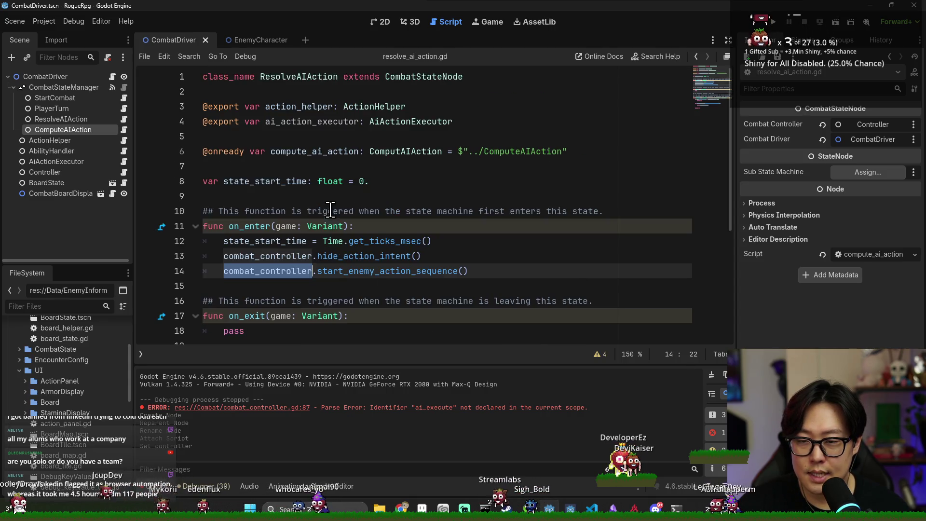
{"action": "double_click", "coordinate": [316, 121]}
{"action": "key", "text": "ctrl+c"}
{"action": "double_click", "coordinate": [304, 271]}
{"action": "key", "text": "ctrl+v"}
Check the start_enemy_action_sequence call, then follow a symbol to its definition in combat_state_node.gd.
{"action": "left_click", "coordinate": [270, 271], "text": "ctrl"}
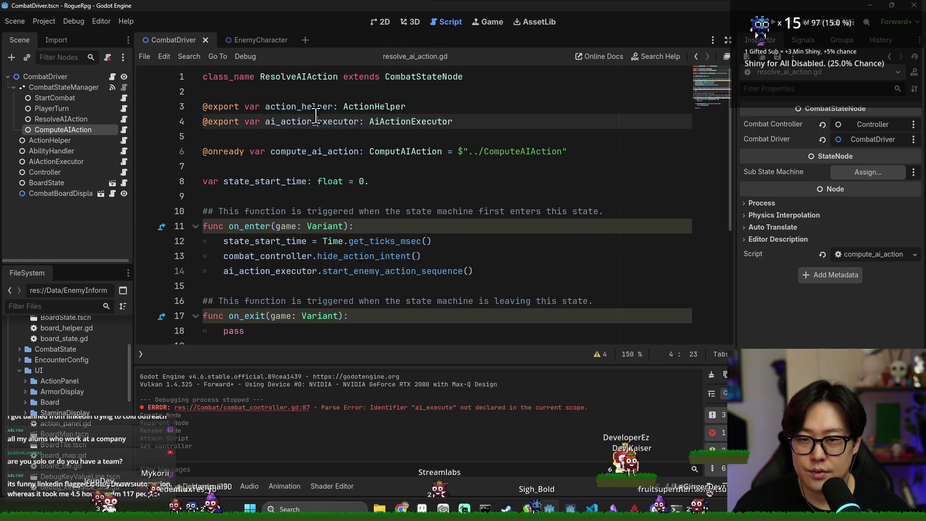
{"action": "double_click", "coordinate": [356, 271]}
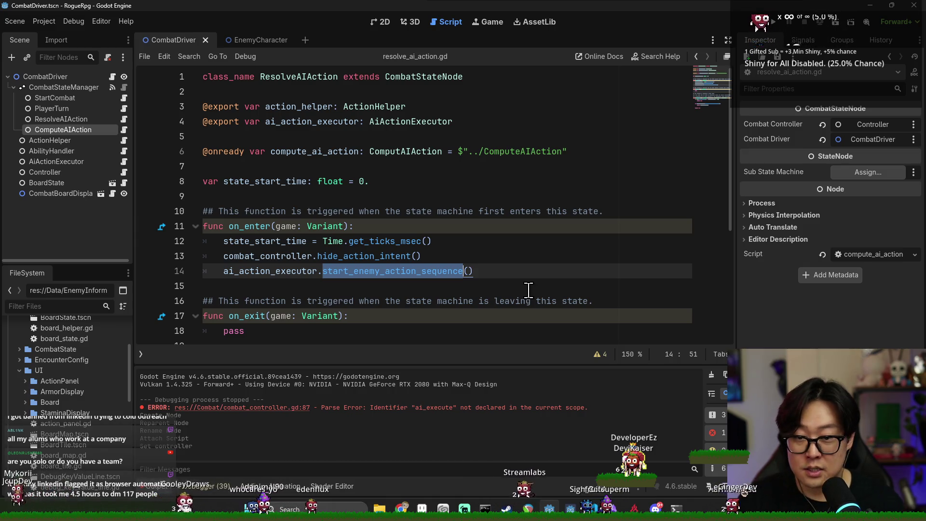
{"action": "left_click", "coordinate": [380, 271]}
{"action": "double_click", "coordinate": [367, 272]}
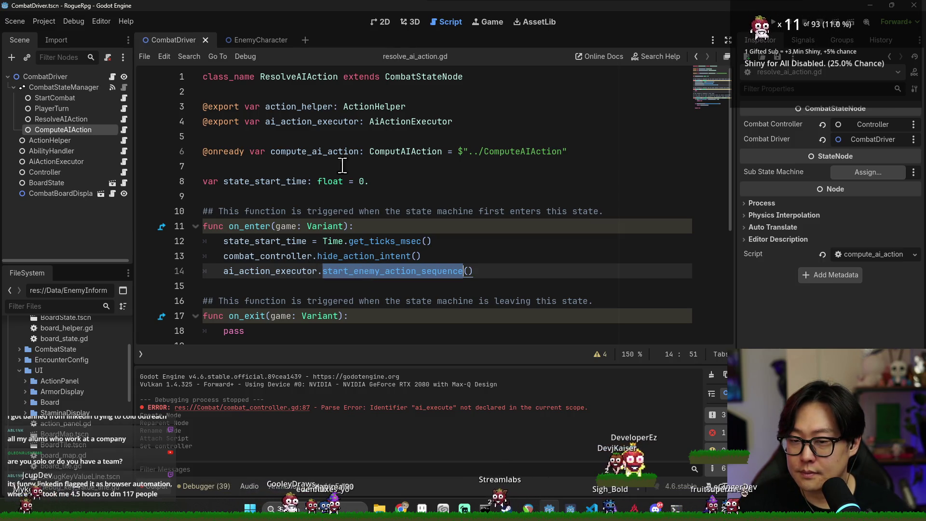
{"action": "left_click", "coordinate": [270, 256], "text": "ctrl"}
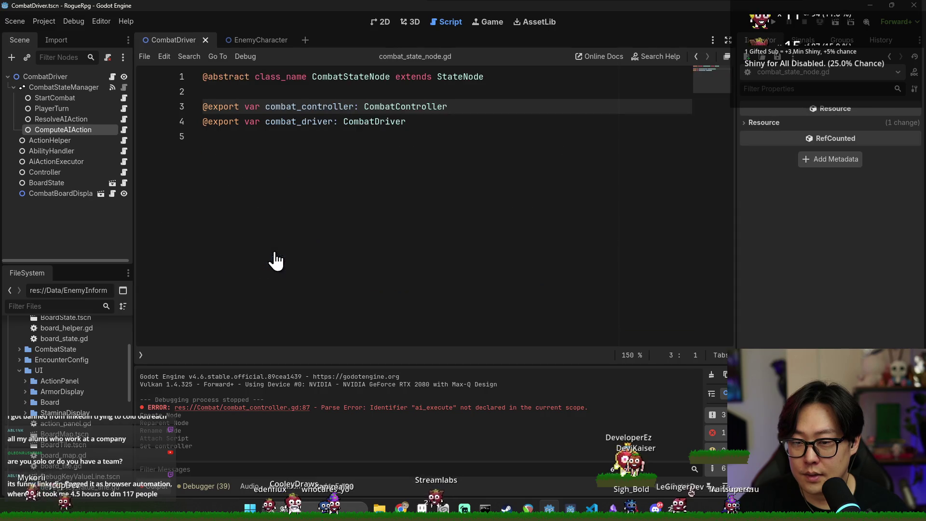
Cut start_enemy_action_sequence and is_enemey_action_squence_done out of combat_controller.gd and save it.
{"action": "left_click", "coordinate": [401, 121], "text": "ctrl"}
{"action": "scroll", "coordinate": [330, 246], "scroll_direction": "down", "scroll_amount": 19}
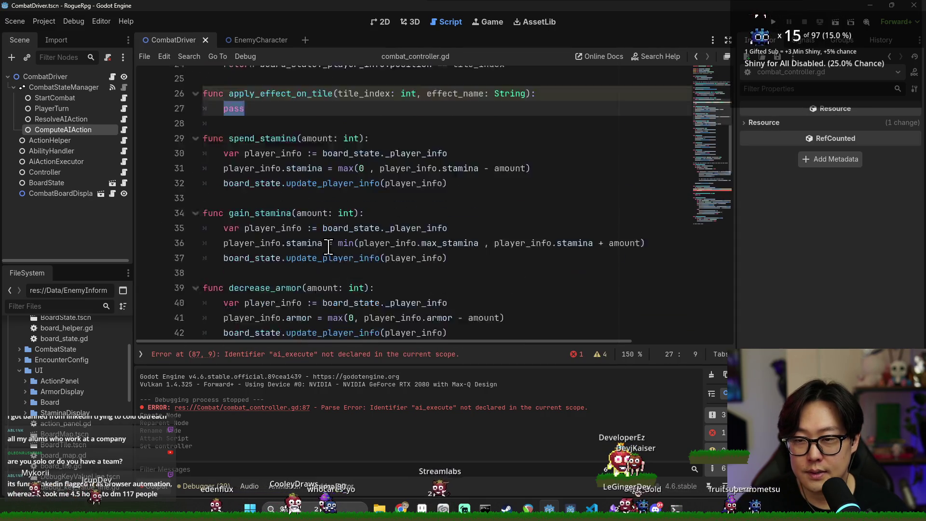
{"action": "scroll", "coordinate": [332, 264], "scroll_direction": "down", "scroll_amount": 5}
{"action": "double_click", "coordinate": [286, 244]}
{"action": "scroll", "coordinate": [286, 245], "scroll_direction": "down", "scroll_amount": 1}
{"action": "triple_click", "coordinate": [286, 244]}
{"action": "scroll", "coordinate": [325, 244], "scroll_direction": "down", "scroll_amount": 1}
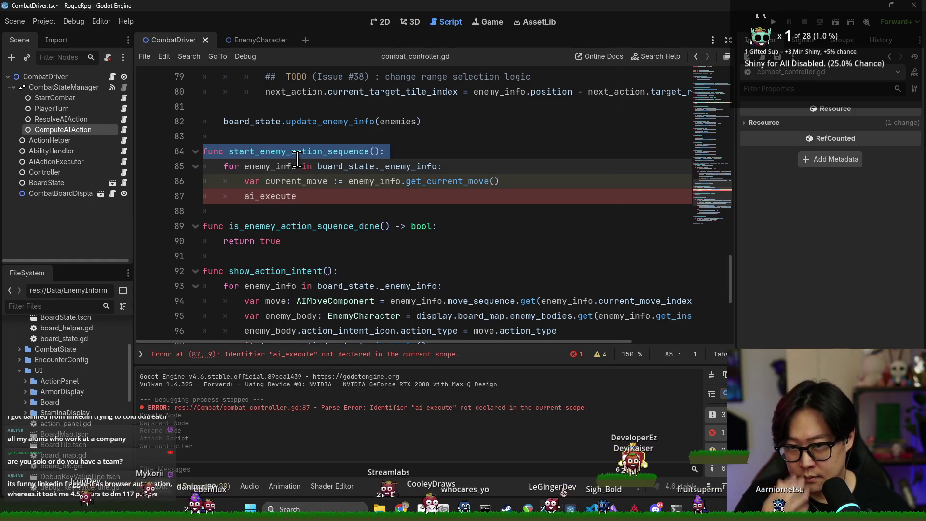
{"action": "left_click", "coordinate": [298, 250], "text": "shift"}
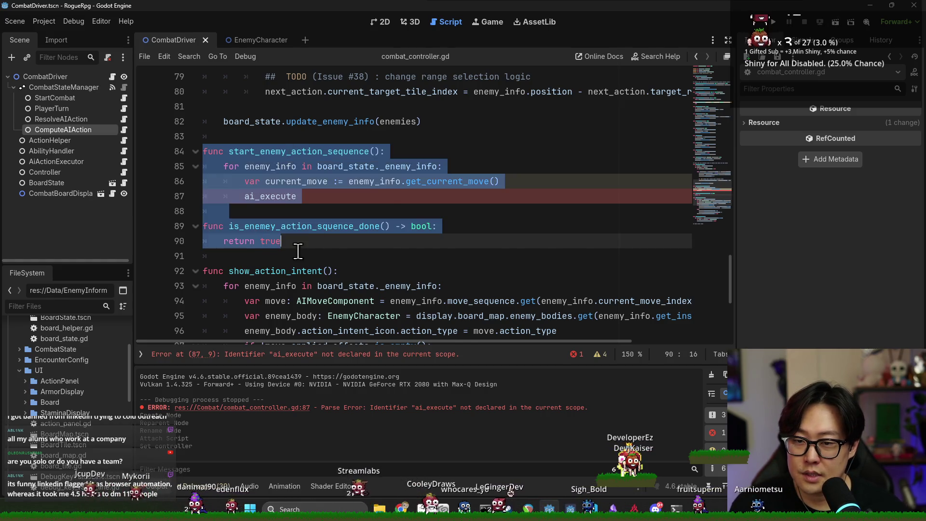
{"action": "key", "text": "BackSpace"}
{"action": "key", "text": "BackSpace"}
{"action": "key", "text": "ctrl+s"}
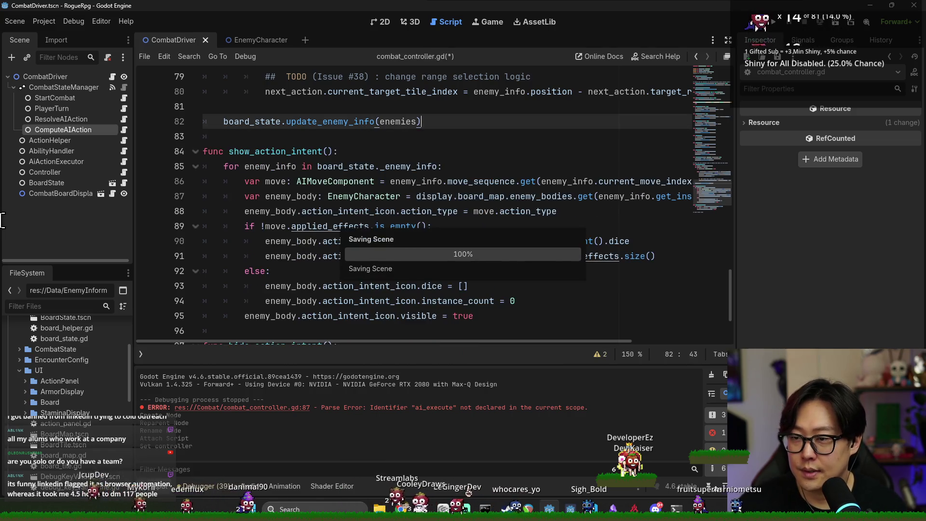
Paste the two enemy sequence functions into ai_action_executor.gd and save.
{"action": "left_click", "coordinate": [124, 162]}
{"action": "key", "text": "ctrl+v"}
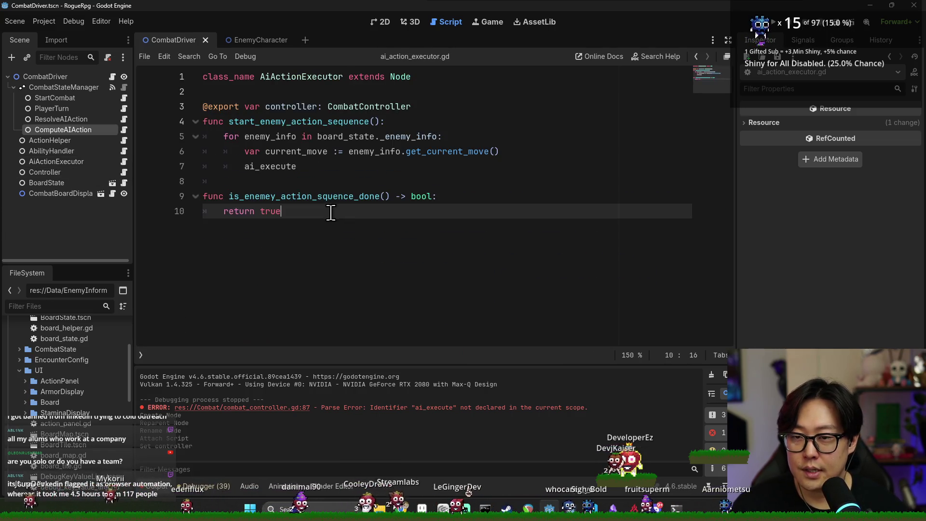
{"action": "left_click", "coordinate": [360, 166]}
{"action": "key", "text": "ctrl+s"}
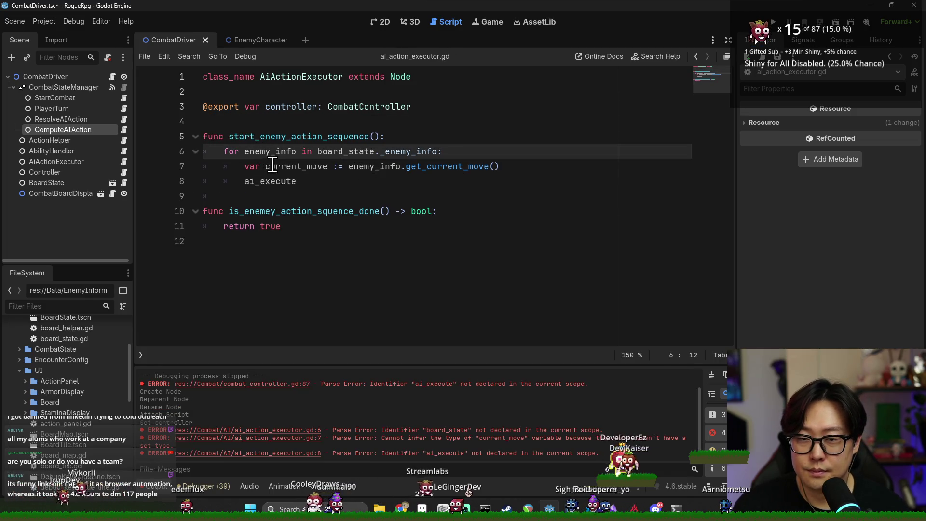
Prefix board_state with controller. in the pasted enemy-info loop.
{"action": "double_click", "coordinate": [263, 152]}
{"action": "left_click", "coordinate": [353, 131]}
{"action": "double_click", "coordinate": [288, 103]}
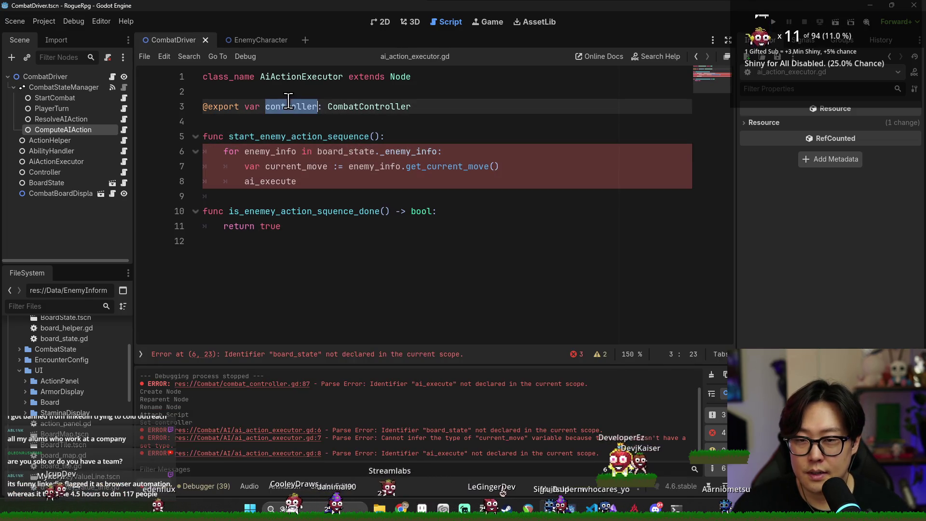
{"action": "left_click", "coordinate": [318, 152]}
{"action": "key", "text": "ctrl+v"}
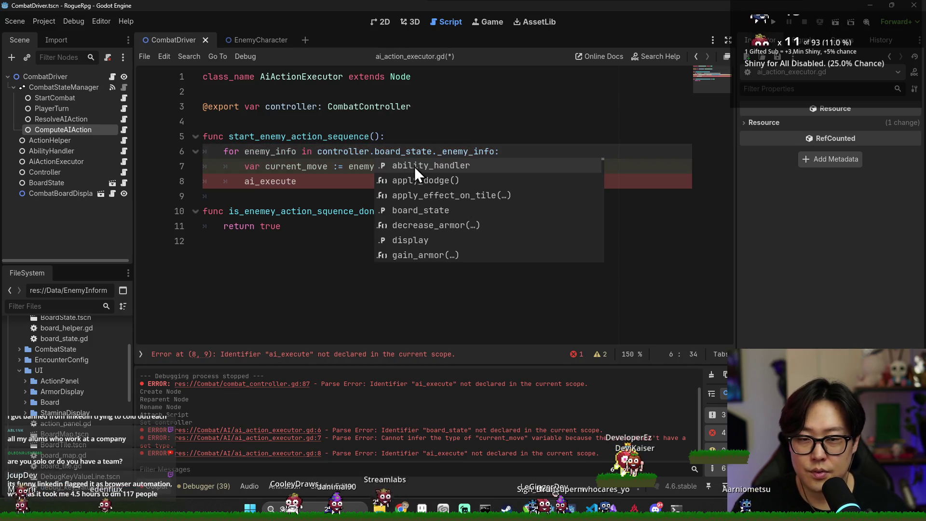
{"action": "left_click", "coordinate": [261, 166]}
{"action": "key", "text": "ctrl+s"}
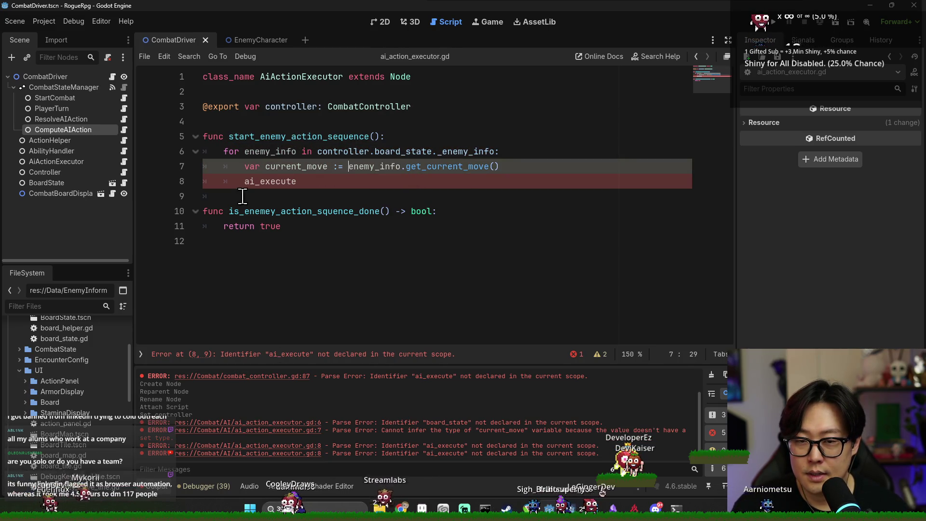
Delete the leftover ai_execute line from ai_action_executor.gd and save it.
{"action": "triple_click", "coordinate": [269, 181]}
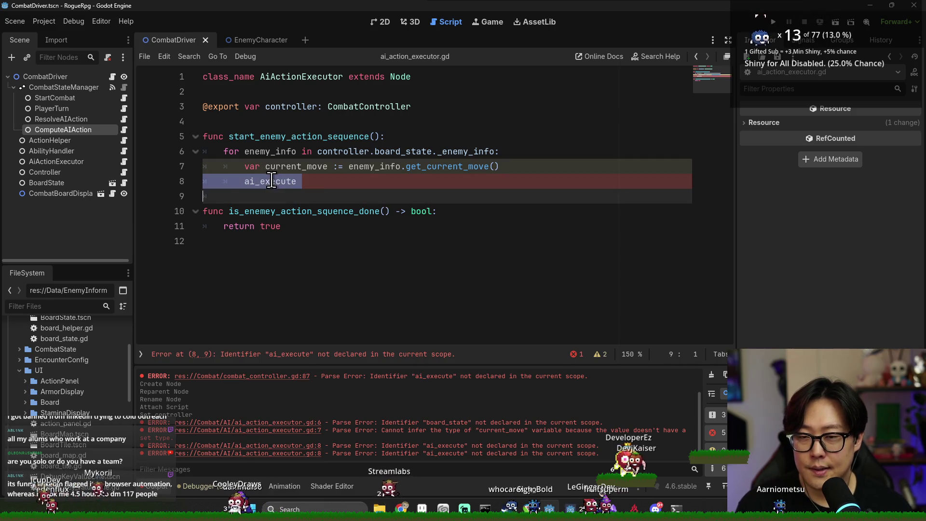
{"action": "key", "text": "BackSpace"}
{"action": "key", "text": "ctrl+s"}
{"action": "left_click", "coordinate": [286, 196]}
{"action": "double_click", "coordinate": [286, 196]}
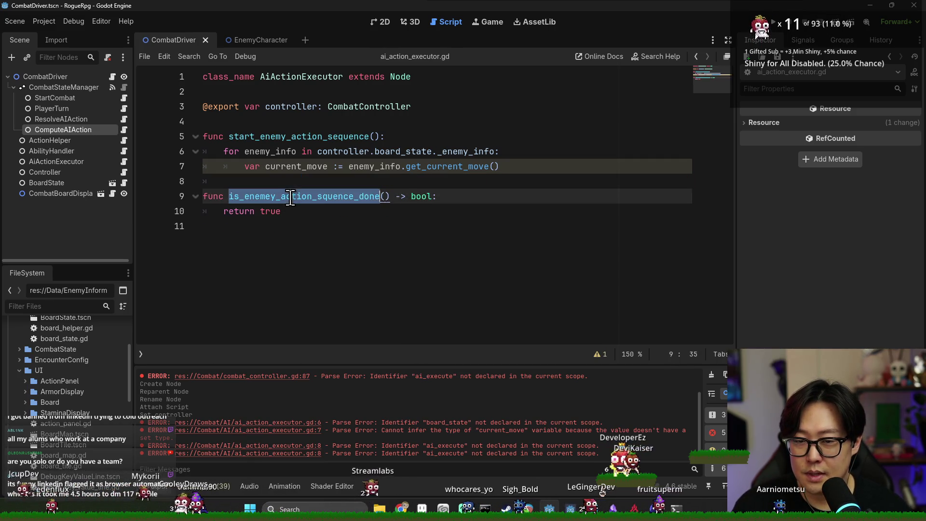
{"action": "left_click", "coordinate": [426, 196]}
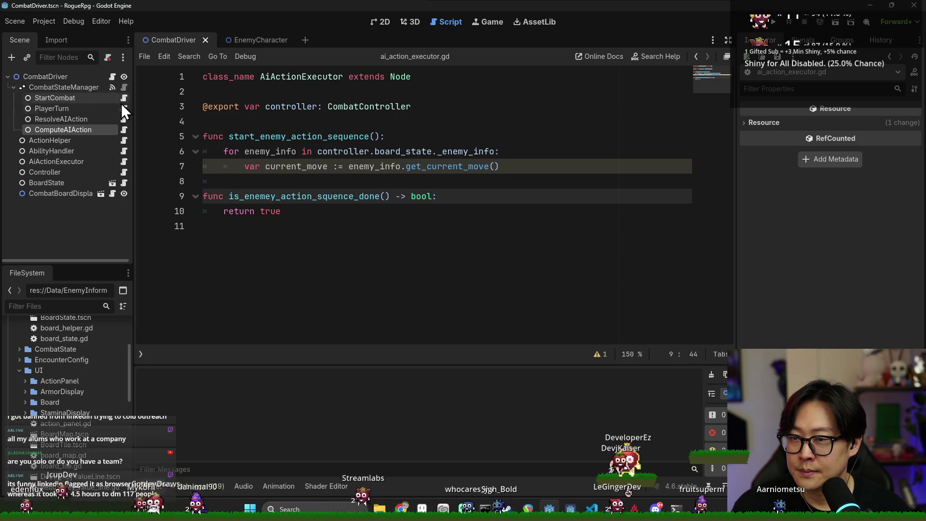
{"action": "left_click", "coordinate": [124, 119]}
Replace combat_controller with ai_action_executor on line 27 of resolve_ai_action.gd and save.
{"action": "scroll", "coordinate": [378, 240], "scroll_direction": "down", "scroll_amount": 4}
{"action": "double_click", "coordinate": [268, 81]}
{"action": "key", "text": "ctrl+c"}
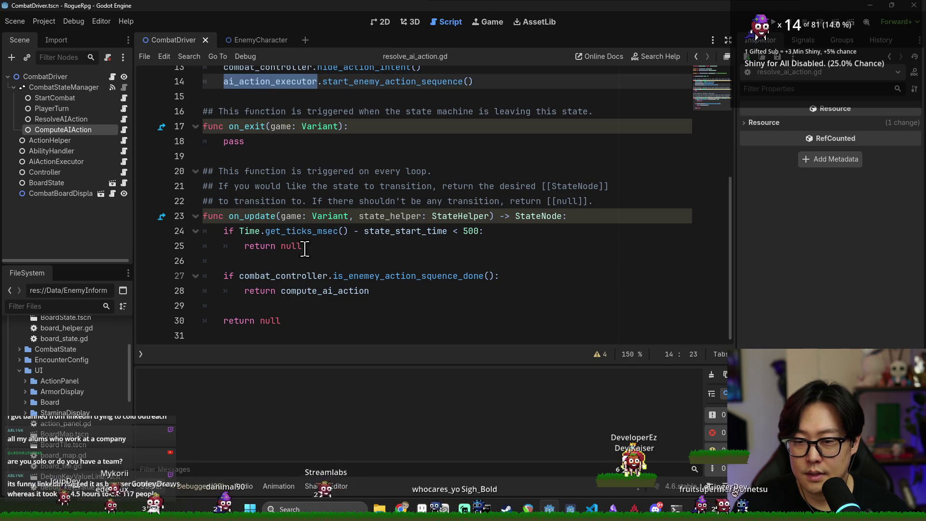
{"action": "double_click", "coordinate": [285, 275]}
{"action": "key", "text": "ctrl+v"}
{"action": "key", "text": "ctrl+s"}
Review the updated on_update check, then switch to the PowerShell window showing the git push.
{"action": "left_click", "coordinate": [434, 172]}
{"action": "scroll", "coordinate": [431, 193], "scroll_direction": "up", "scroll_amount": 2}
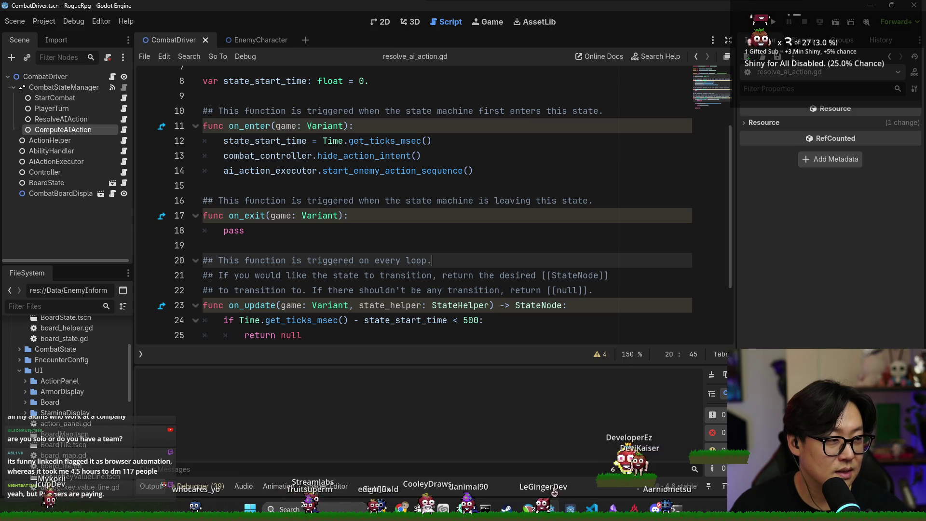
{"action": "left_click", "coordinate": [310, 260]}
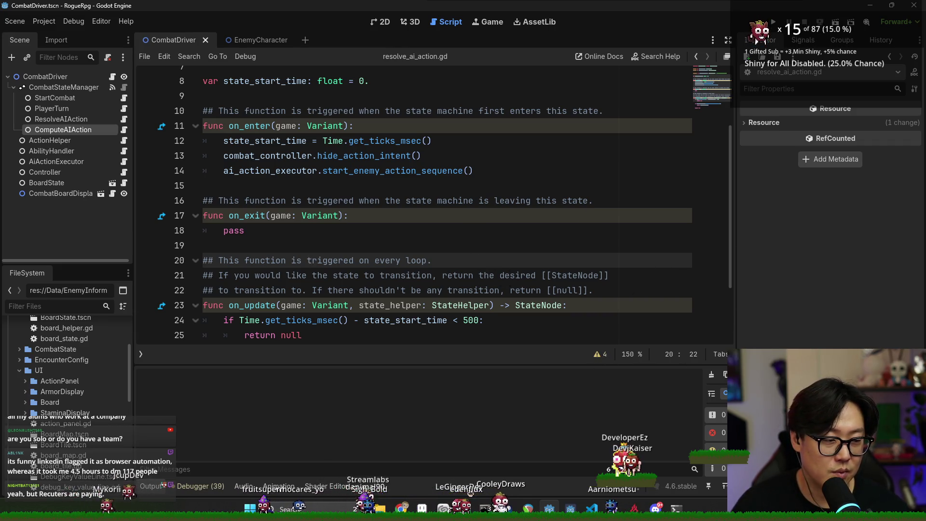
{"action": "scroll", "coordinate": [455, 284], "scroll_direction": "down", "scroll_amount": 2}
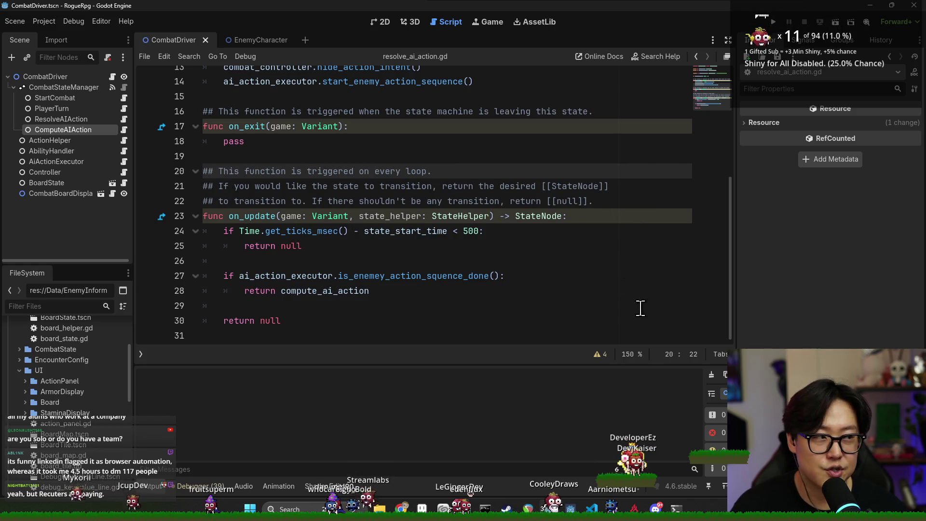
{"action": "left_click", "coordinate": [534, 291]}
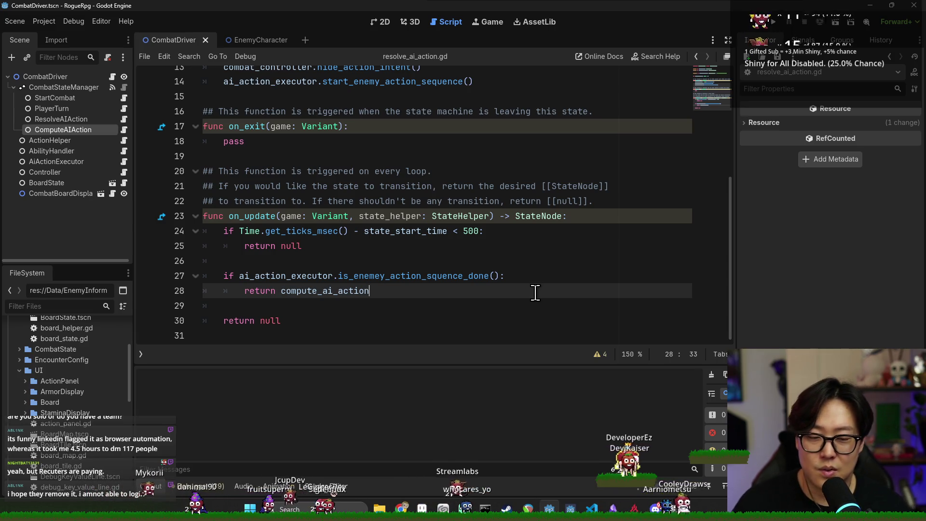
{"action": "key", "text": "alt+Tab"}
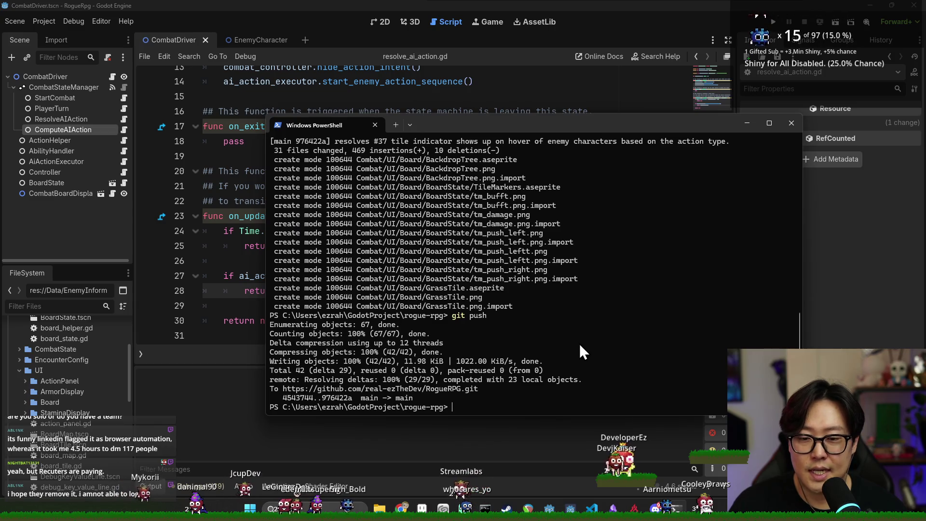
Exit PowerShell and collapse the UI, Combat, Dice and Global folders in the FileSystem dock.
{"action": "type", "text": "xit"}
{"action": "key", "text": "Return"}
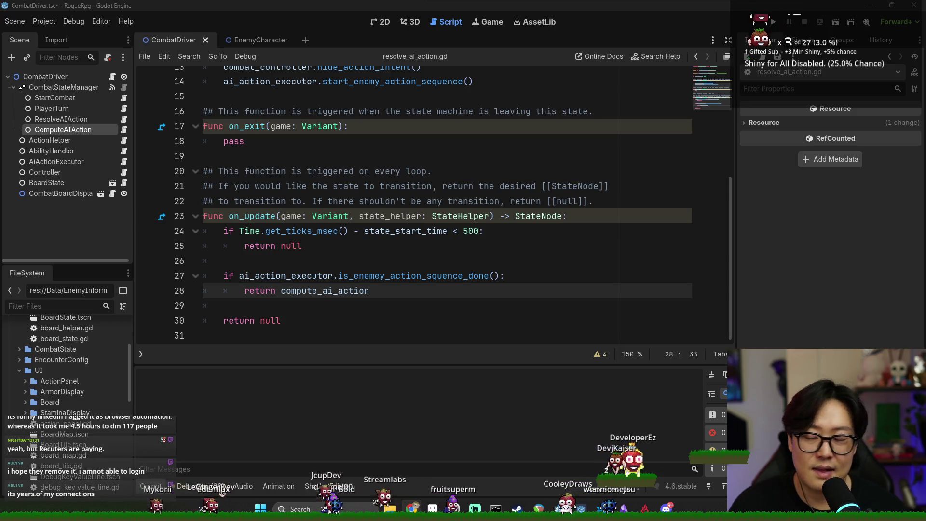
{"action": "left_click", "coordinate": [18, 368]}
{"action": "scroll", "coordinate": [57, 389], "scroll_direction": "up", "scroll_amount": 5}
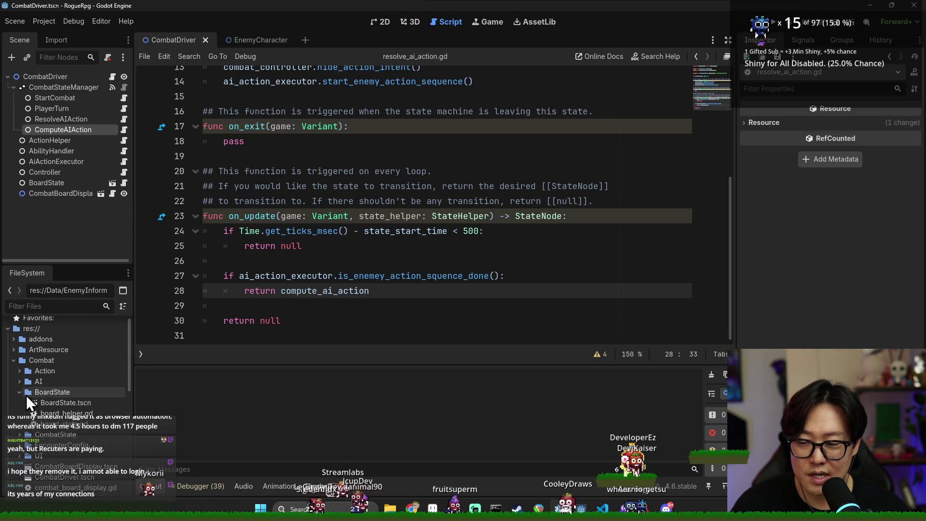
{"action": "left_click", "coordinate": [16, 369]}
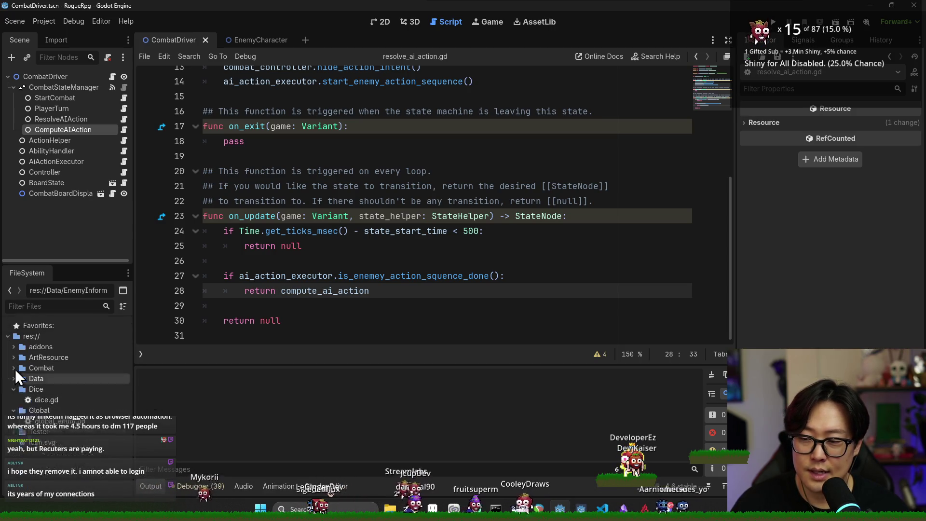
{"action": "left_click", "coordinate": [13, 390]}
{"action": "left_click", "coordinate": [13, 401]}
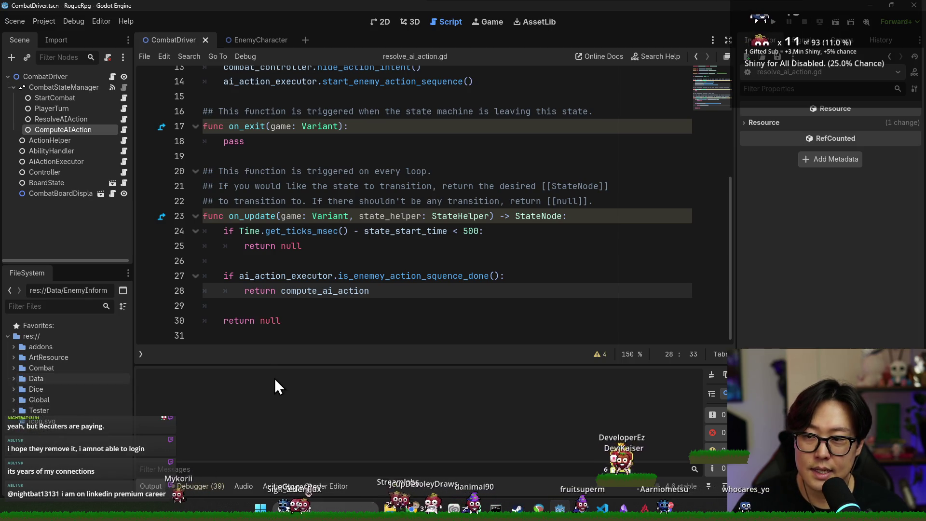
{"action": "left_click", "coordinate": [399, 267]}
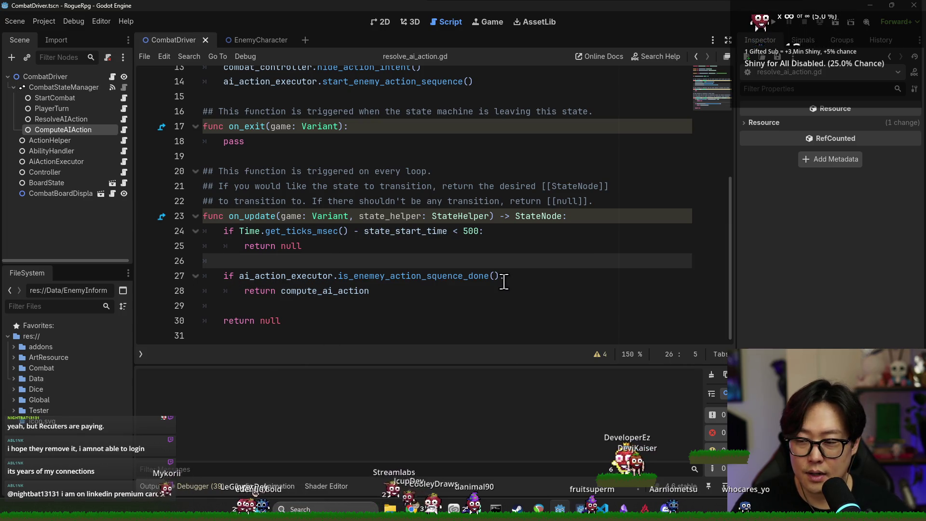
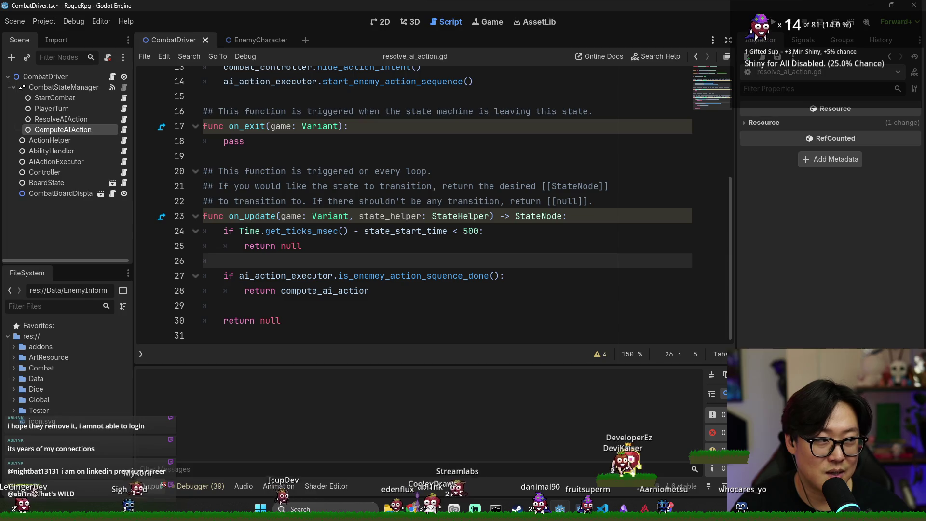
Save the CombatDriver scene and resolve_ai_action.gd, then place the cursor at lines 18 and 14.
{"action": "key", "text": "ctrl+s"}
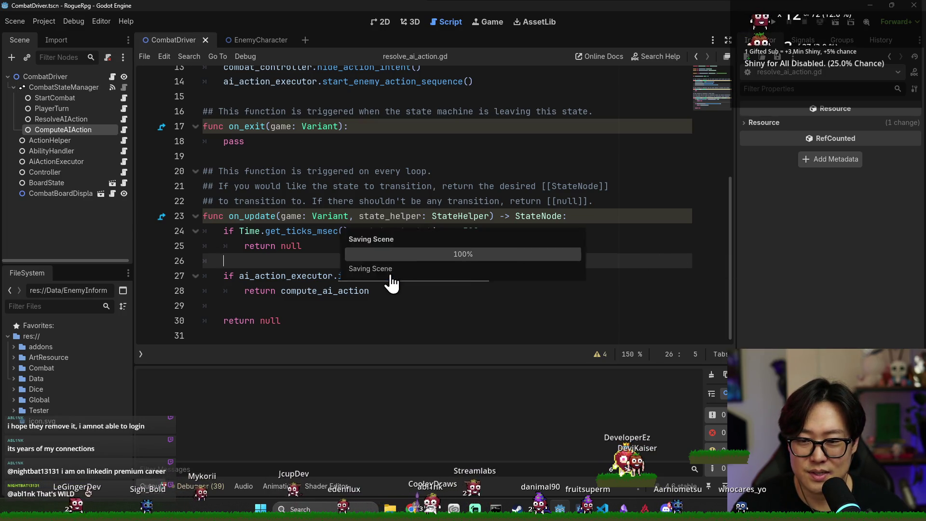
{"action": "left_click", "coordinate": [289, 141]}
{"action": "scroll", "coordinate": [384, 241], "scroll_direction": "up", "scroll_amount": 1}
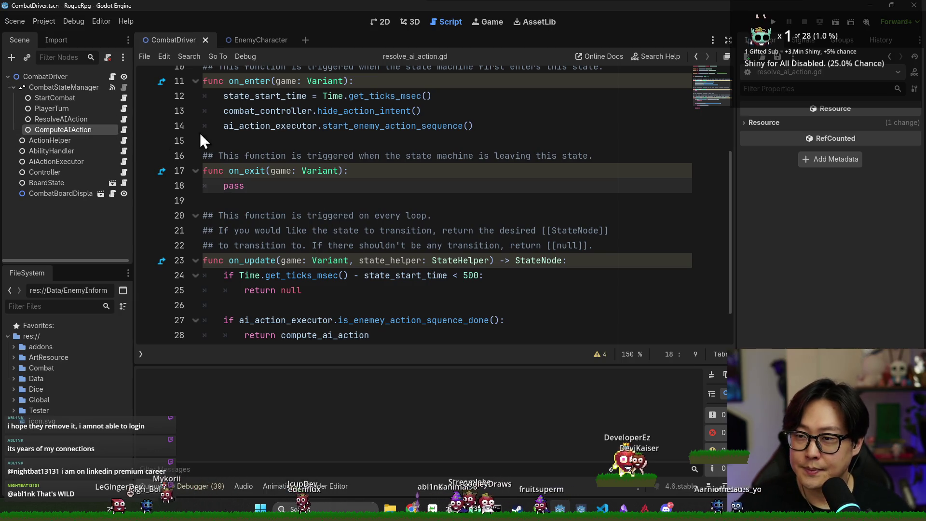
{"action": "left_click", "coordinate": [468, 127]}
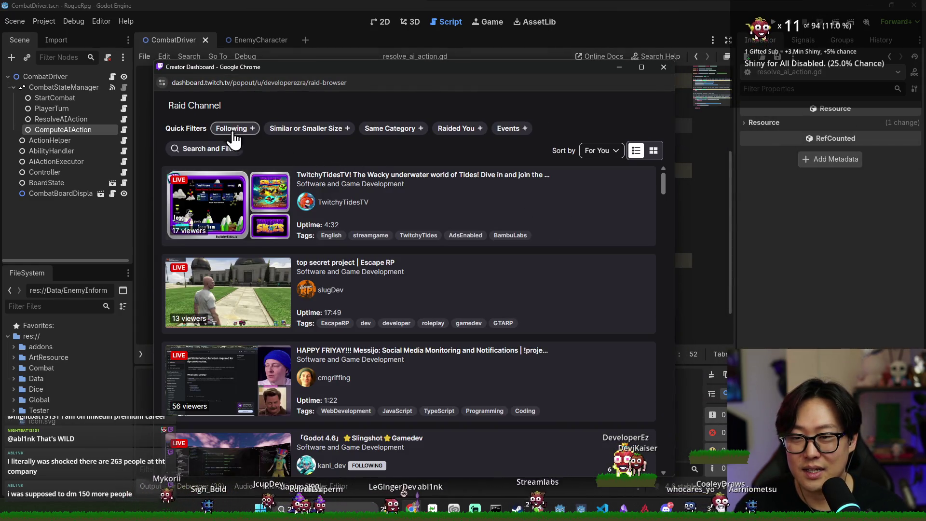
Filter the raid channel list to Following, then put the Godot script cursor on lines 21 and 16.
{"action": "left_click", "coordinate": [239, 133]}
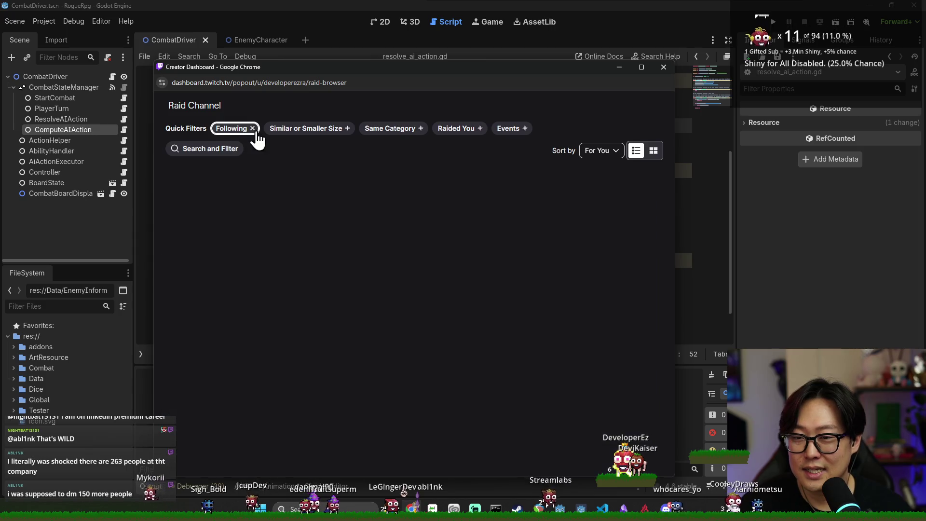
{"action": "left_click", "coordinate": [685, 125]}
{"action": "left_click", "coordinate": [437, 230]}
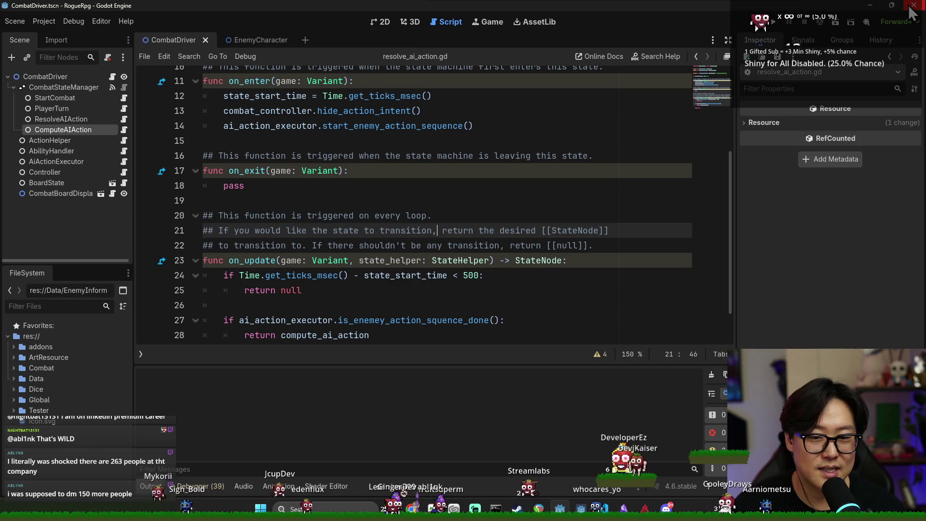
{"action": "left_click", "coordinate": [451, 159]}
Return to the raid channel window, reposition it and scroll through the followed live channels.
{"action": "key", "text": "alt+Tab"}
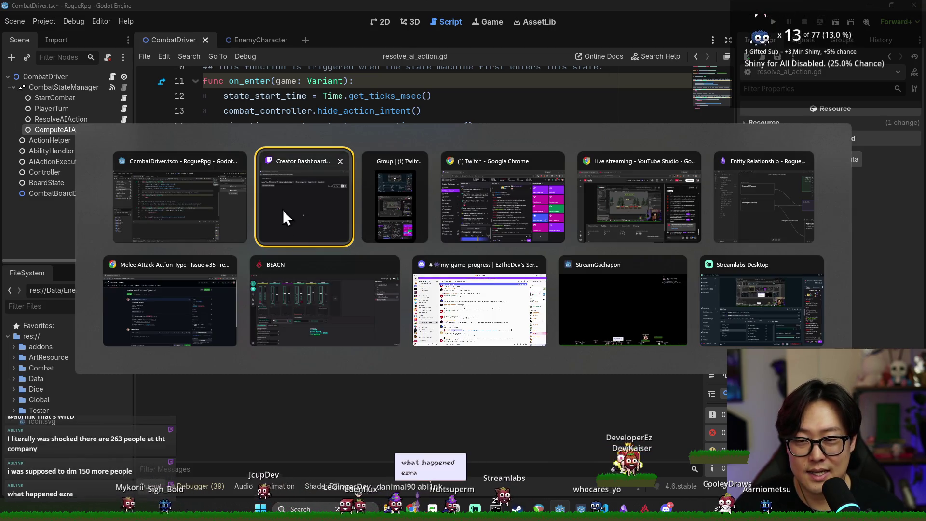
{"action": "left_click", "coordinate": [276, 211]}
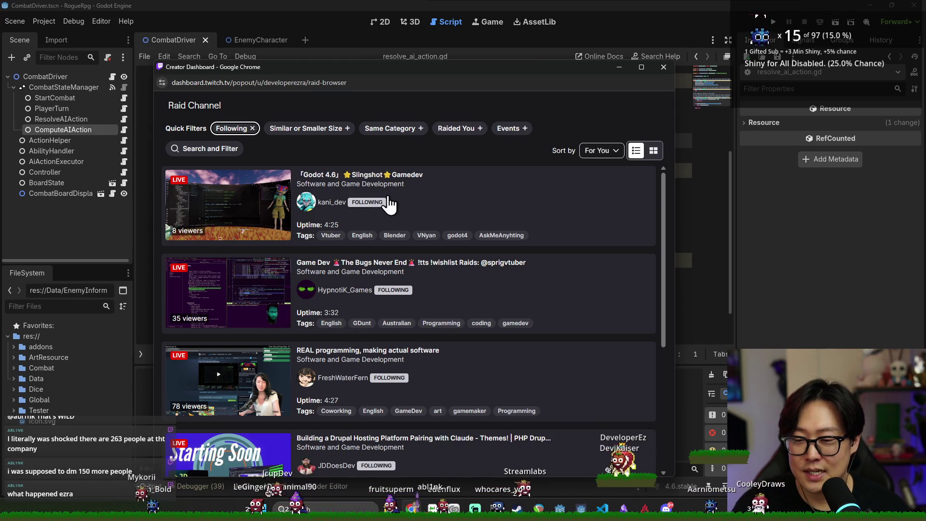
{"action": "left_click_drag", "start_coordinate": [421, 72], "coordinate": [503, 40]}
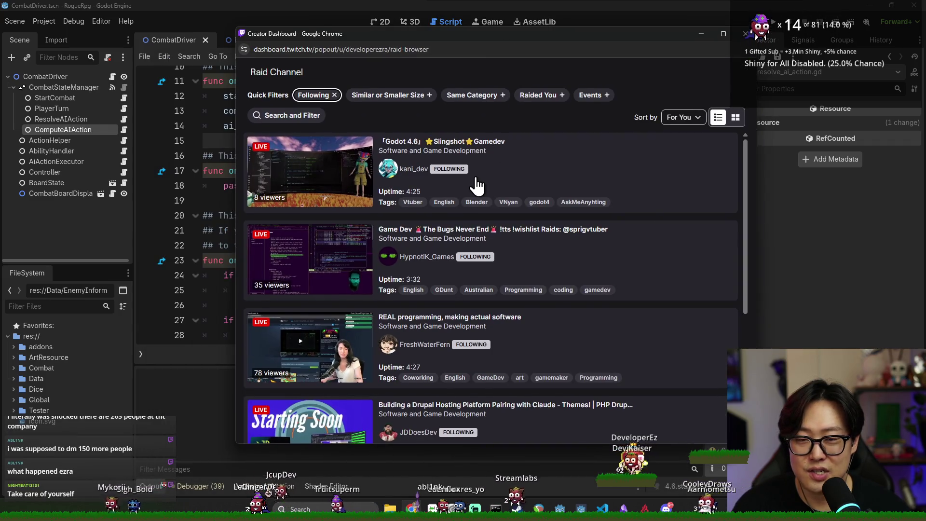
{"action": "scroll", "coordinate": [483, 183], "scroll_direction": "down", "scroll_amount": 2}
{"action": "scroll", "coordinate": [485, 265], "scroll_direction": "down", "scroll_amount": 2}
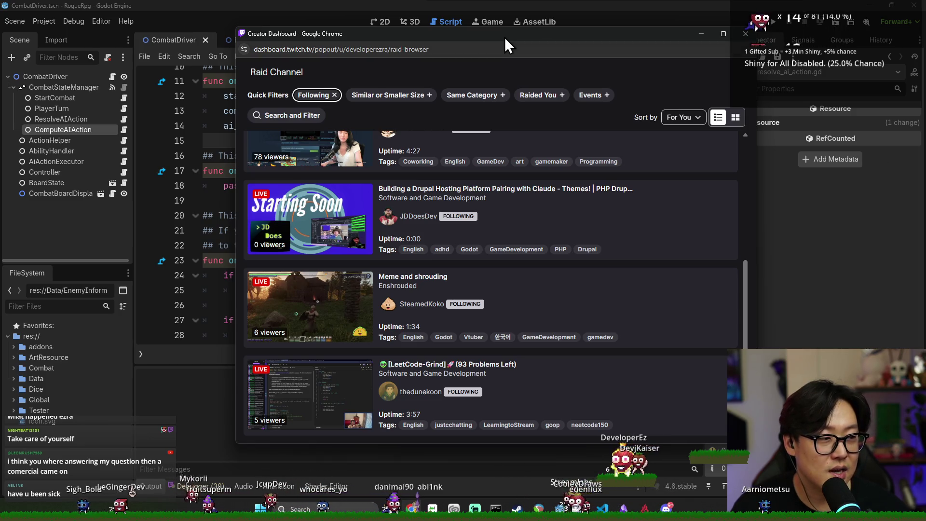
{"action": "left_click_drag", "start_coordinate": [500, 39], "coordinate": [430, 90]}
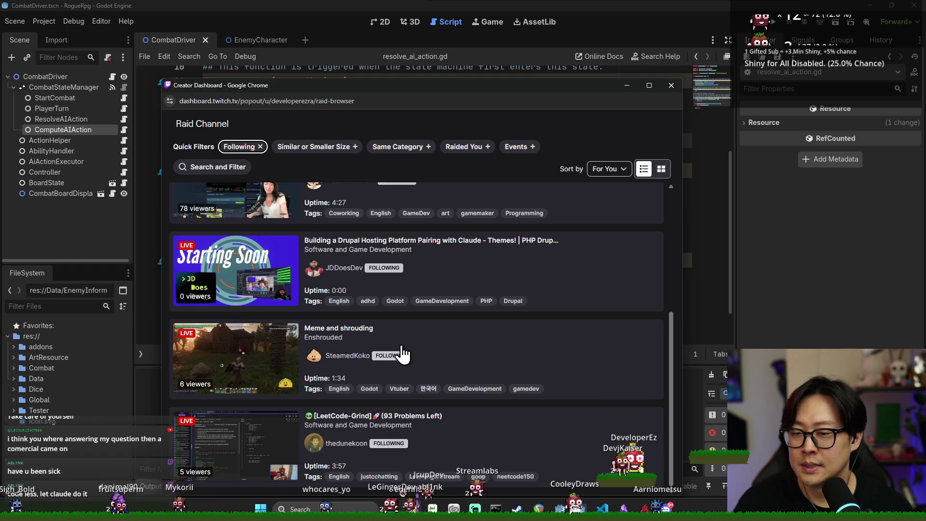
{"action": "scroll", "coordinate": [429, 348], "scroll_direction": "up", "scroll_amount": 2}
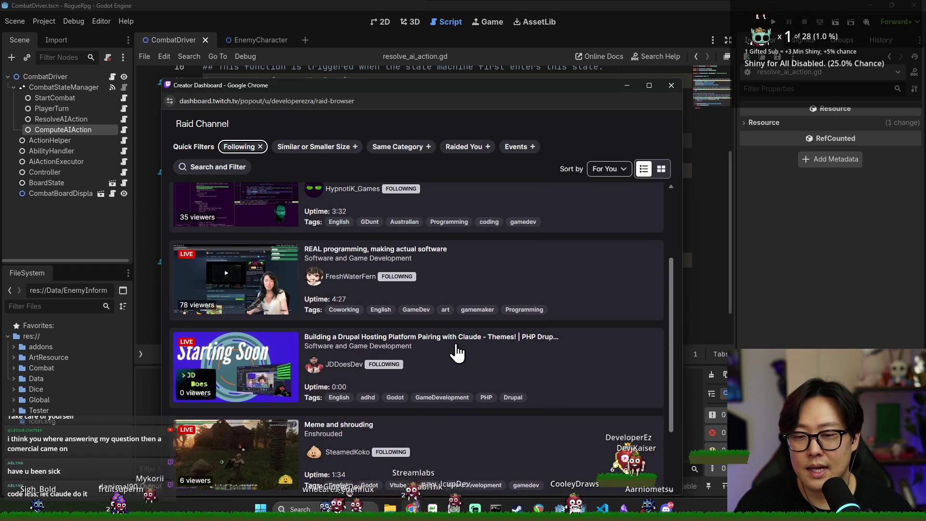